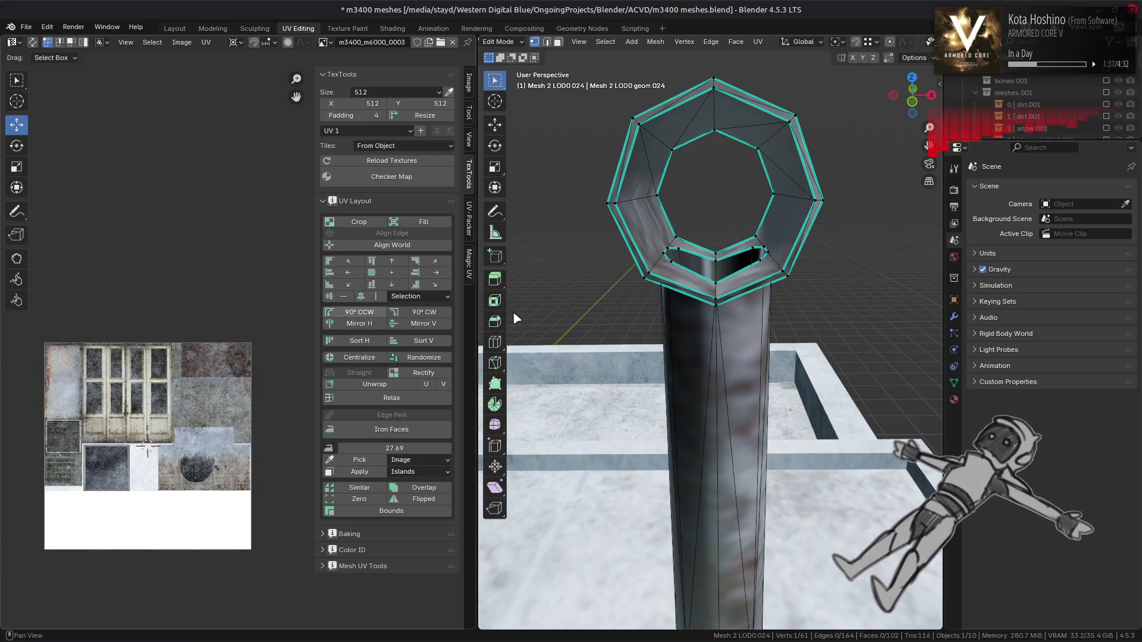
Select the ring's inner bottom faces and frame their UVs in the texture view
key(l)
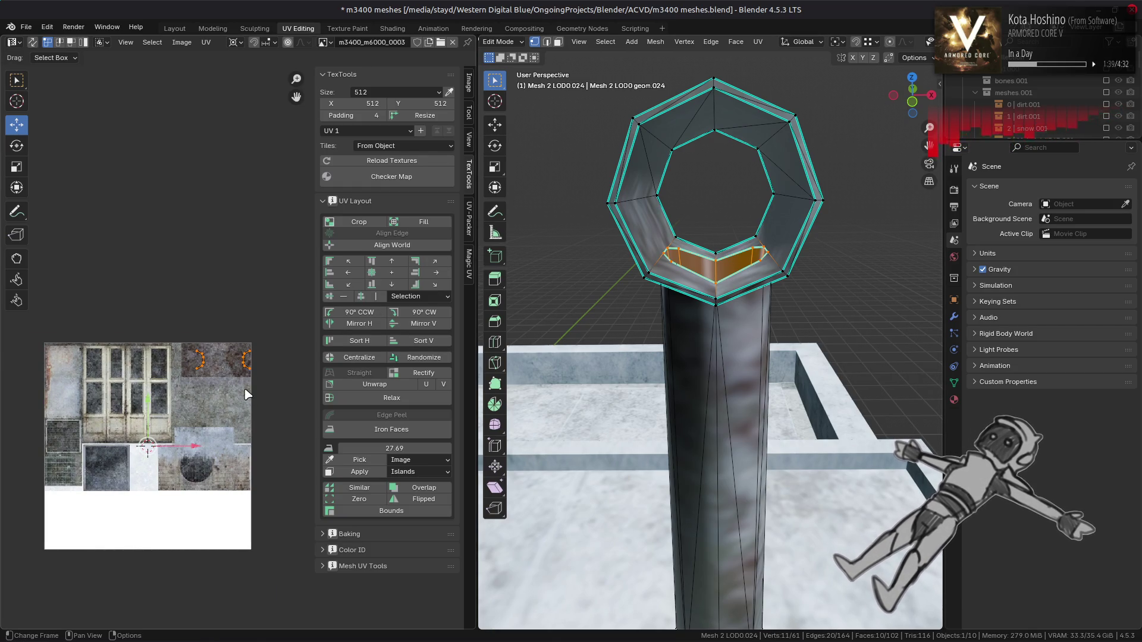
key(KP_Decimal)
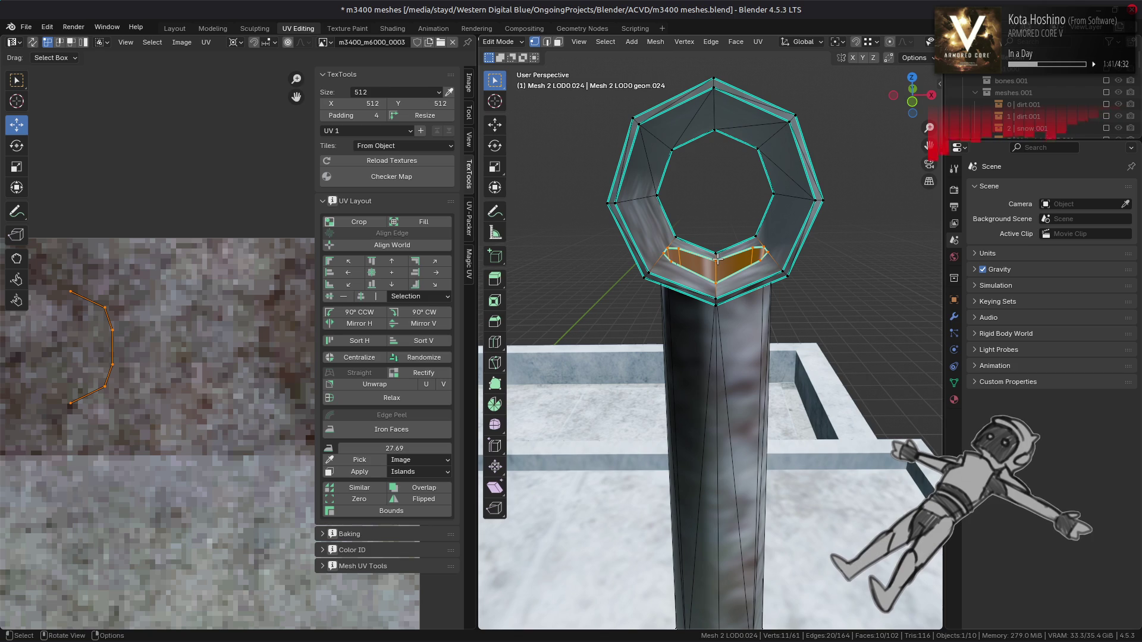
mouse_move(717, 260)
middle_down()
mouse_move(713, 310)
mouse_move(716, 255)
middle_up()
drag(550, 187, 878, 301)
scroll(219, 301, down, 3)
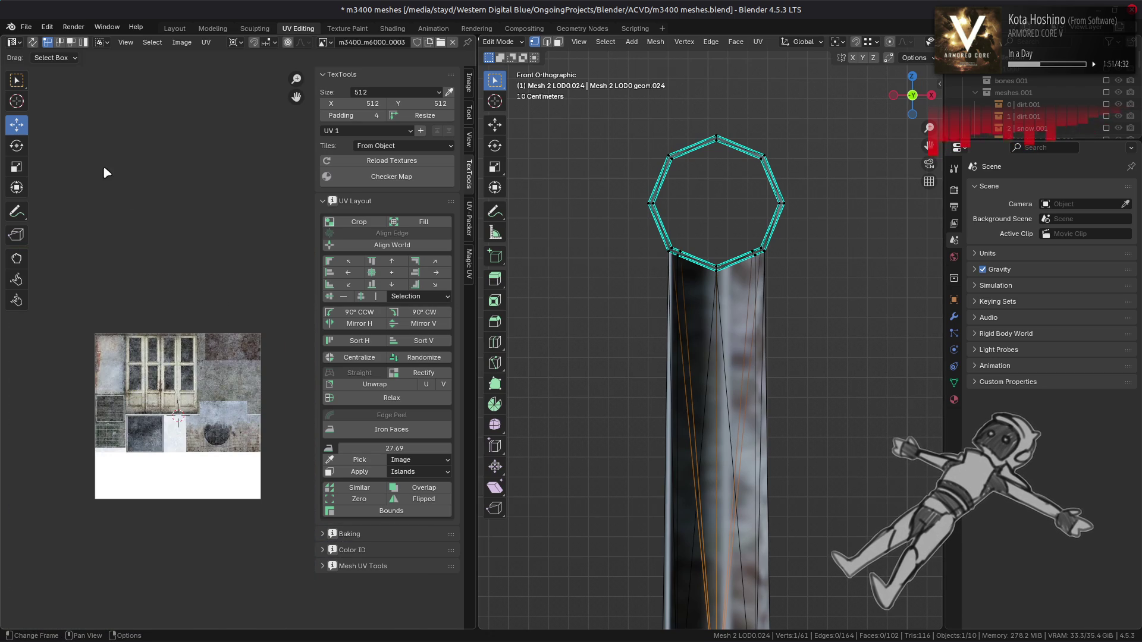
scroll(131, 194, down, 4)
middle_drag(200, 187, 198, 188)
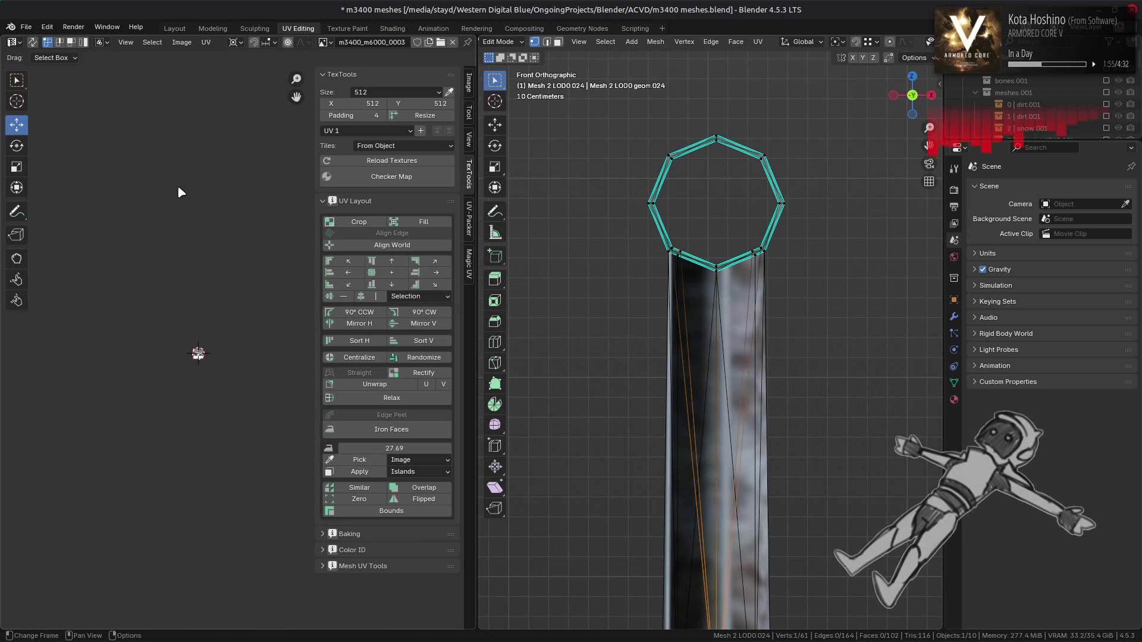
Bring up the vertex operations menu, then switch to the Layout workspace
right_click(635, 351)
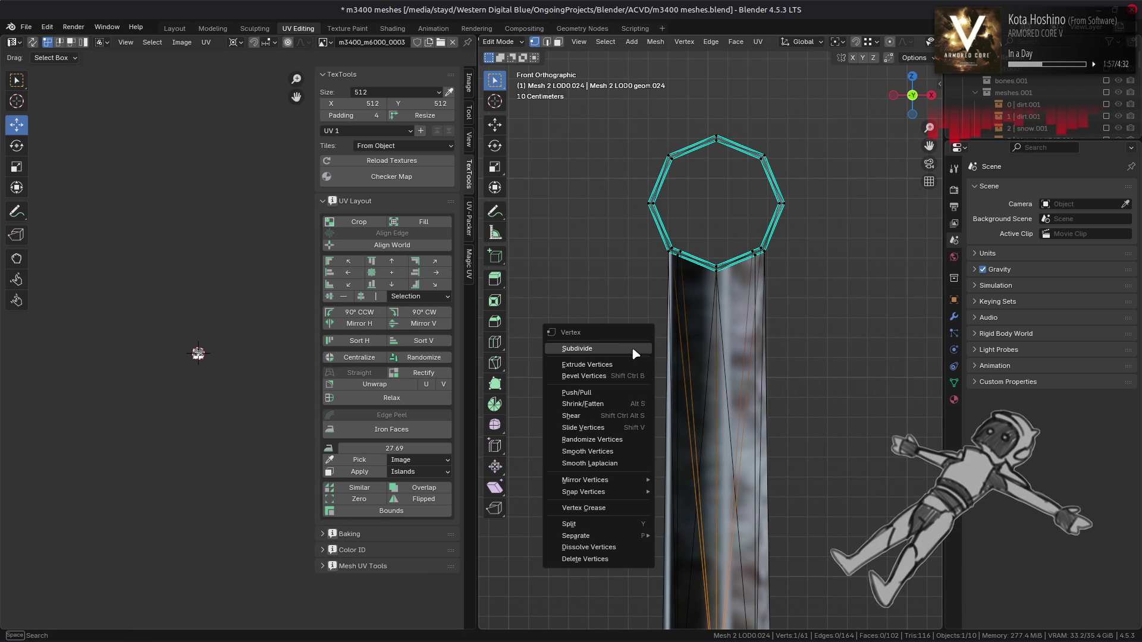
right_click(737, 386)
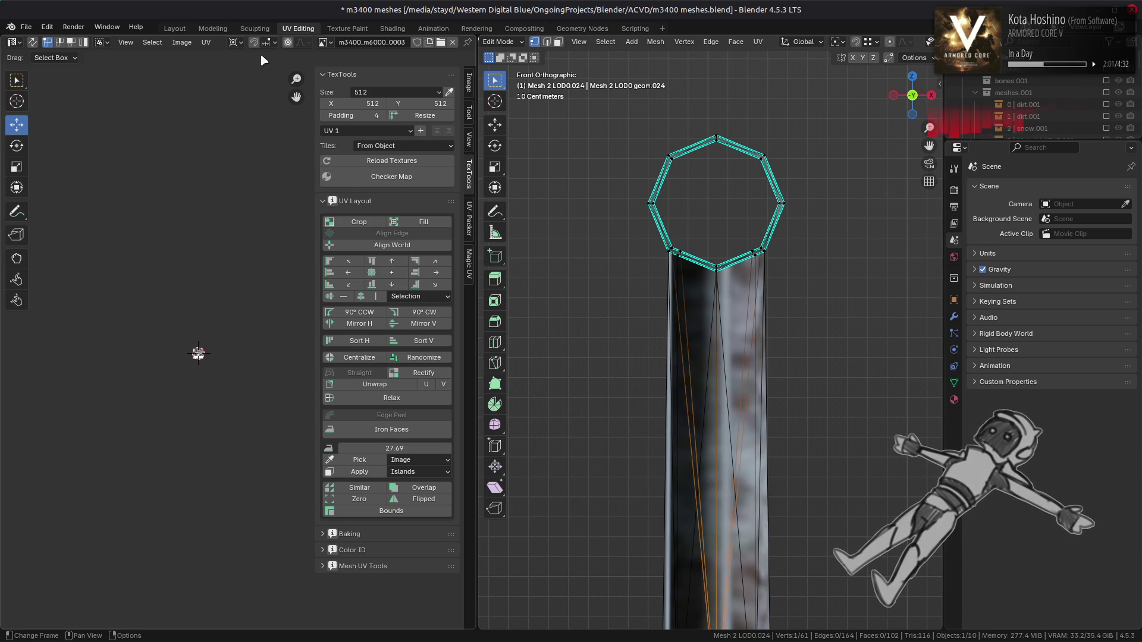
click(175, 28)
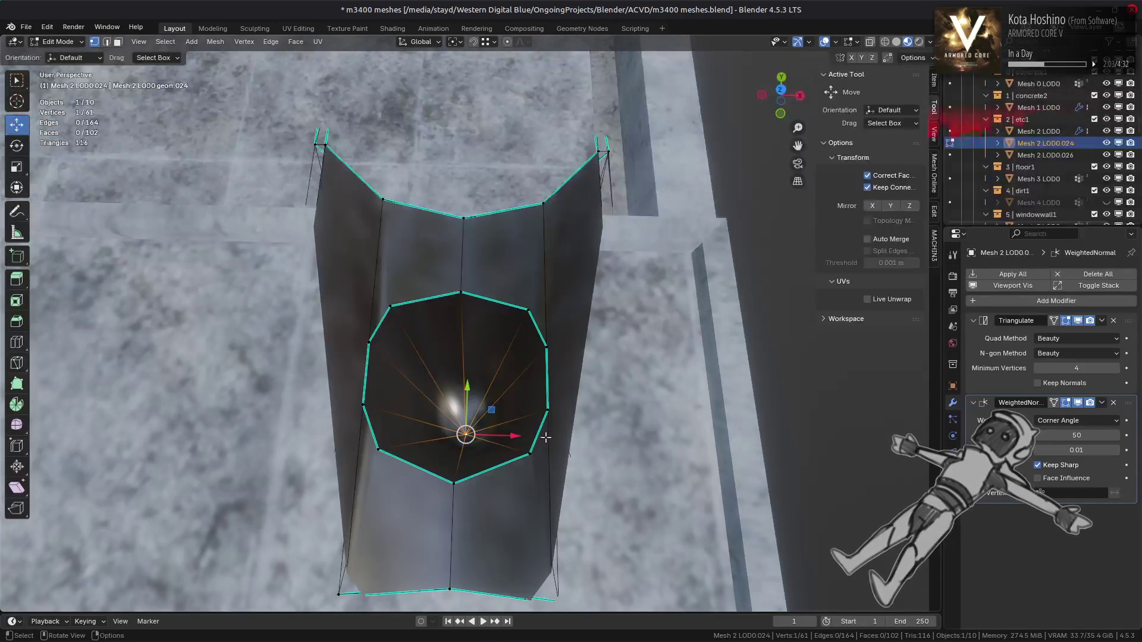
Split the selected centre vertex off the mesh, then undo the split
right_click(466, 433)
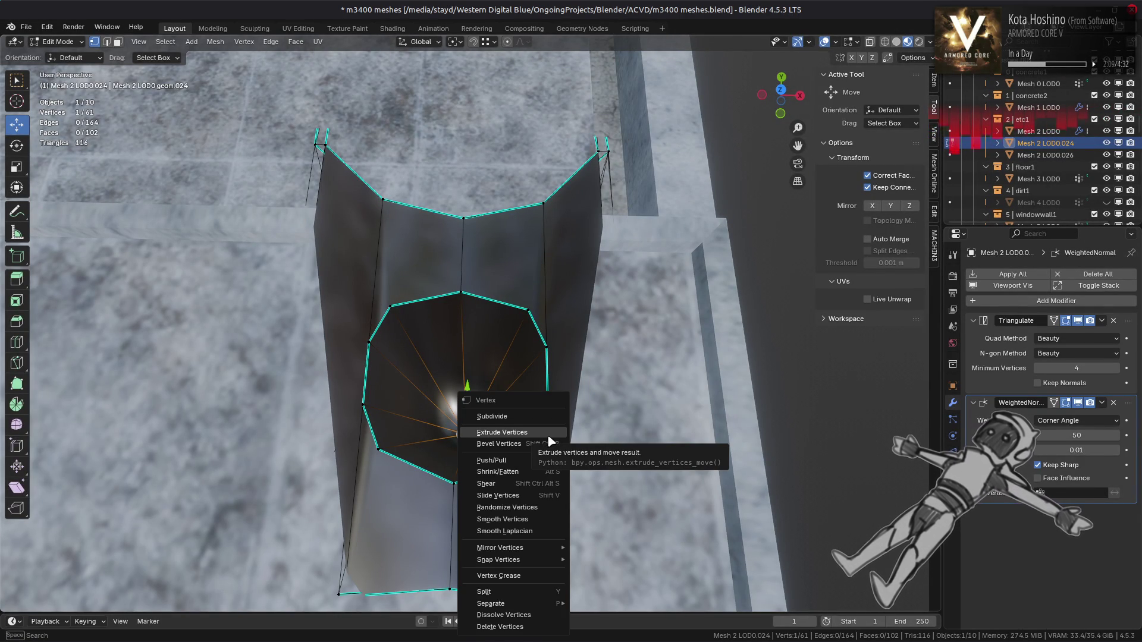
click(517, 593)
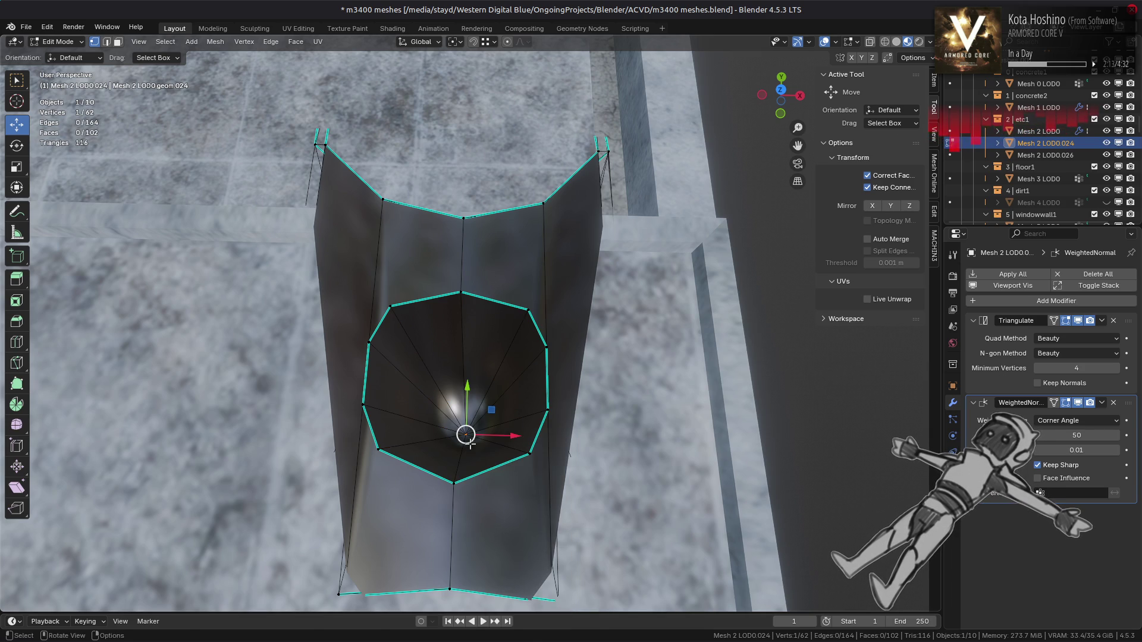
key(ctrl+z)
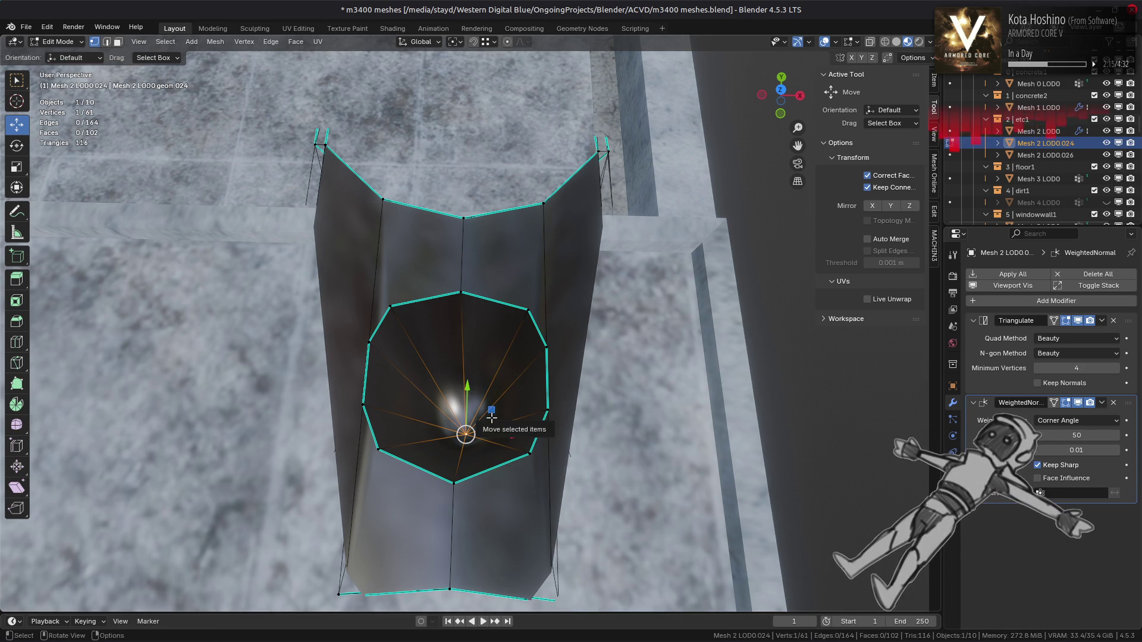
Narrow the selection to the top fan's ten edges and split them from the tube
key(ctrl+KP_Add)
key(2)
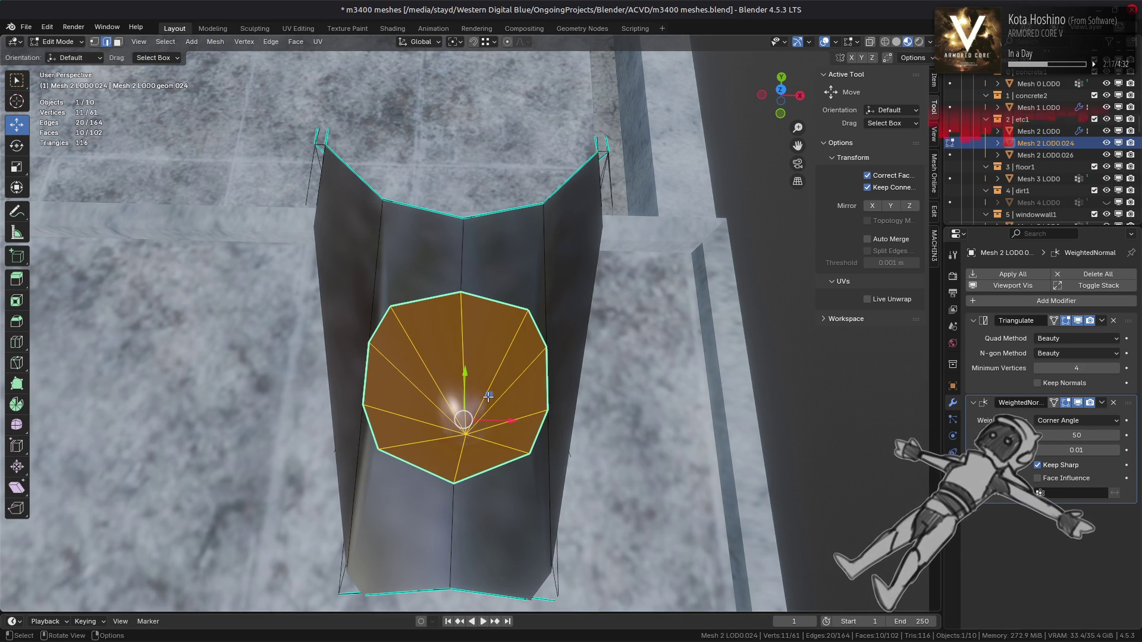
key(KP_1)
key(ctrl+KP_Subtract)
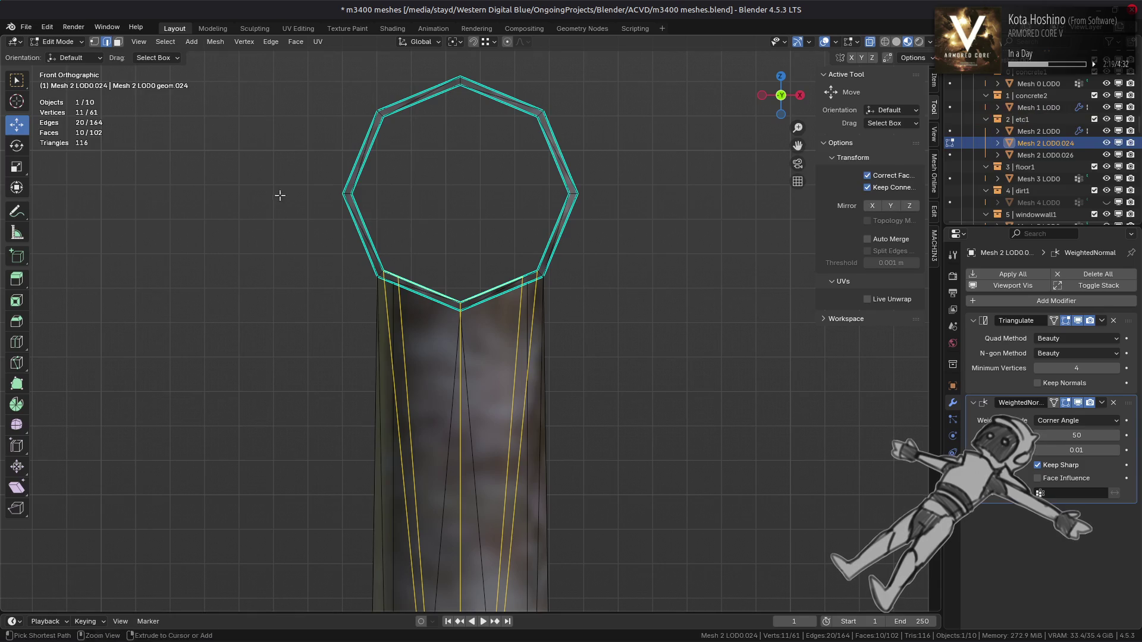
mouse_move(480, 255)
middle_down()
mouse_move(395, 349)
mouse_move(466, 434)
mouse_move(469, 414)
middle_up()
key(ctrl+e)
click(391, 361)
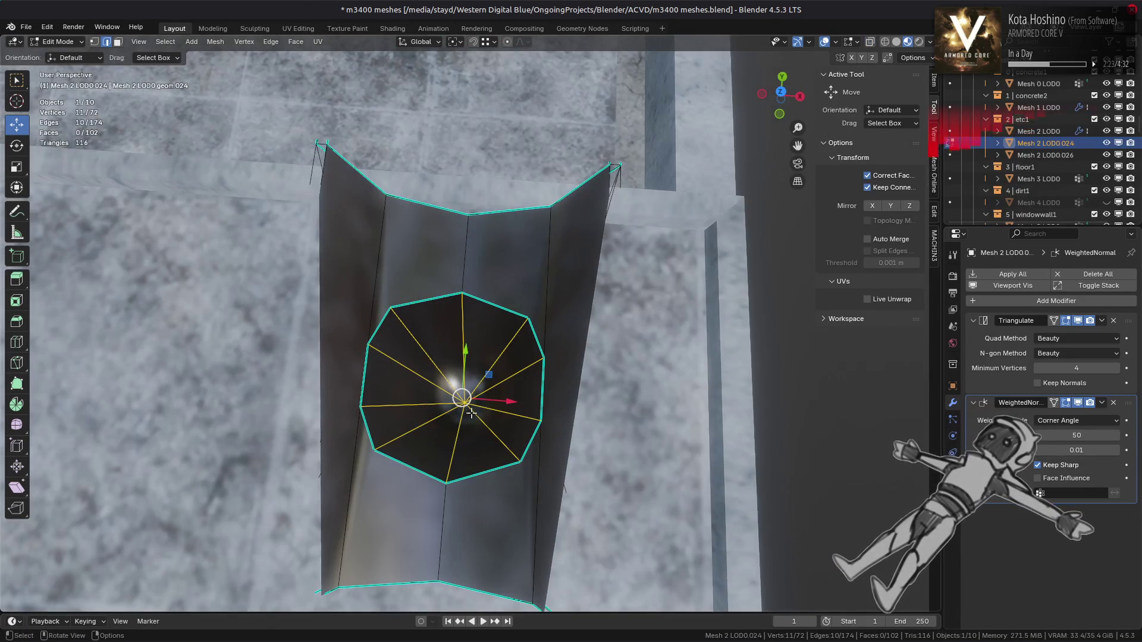
Box-select the overlapping centre vertices in top view and merge them At Center
key(1)
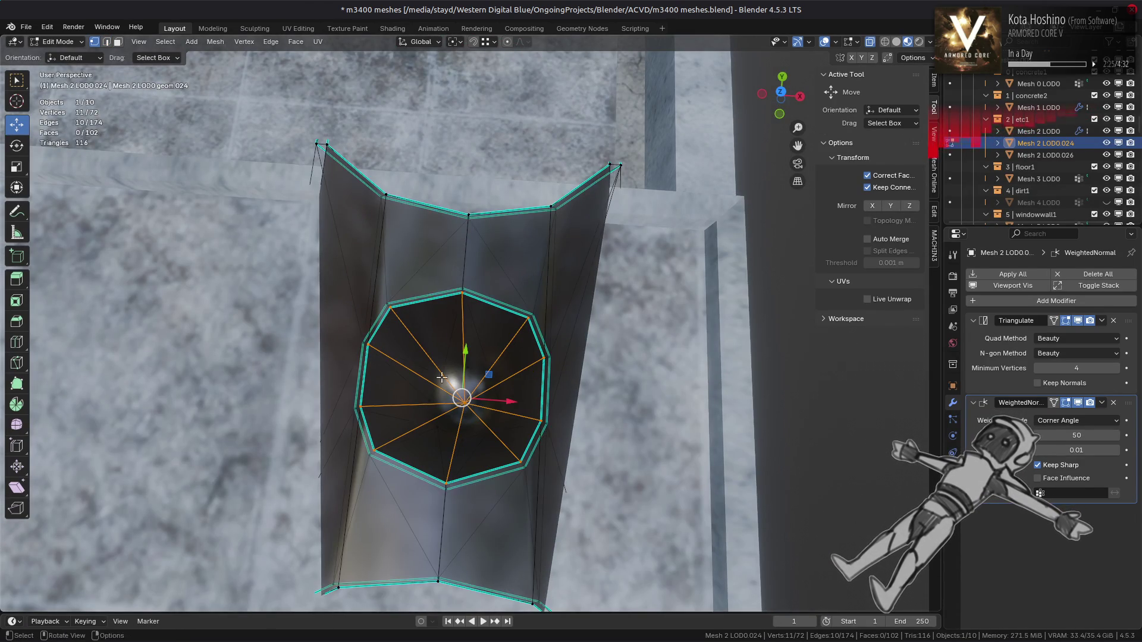
key(KP_7)
key(alt+a)
key(b)
drag(446, 374, 509, 411)
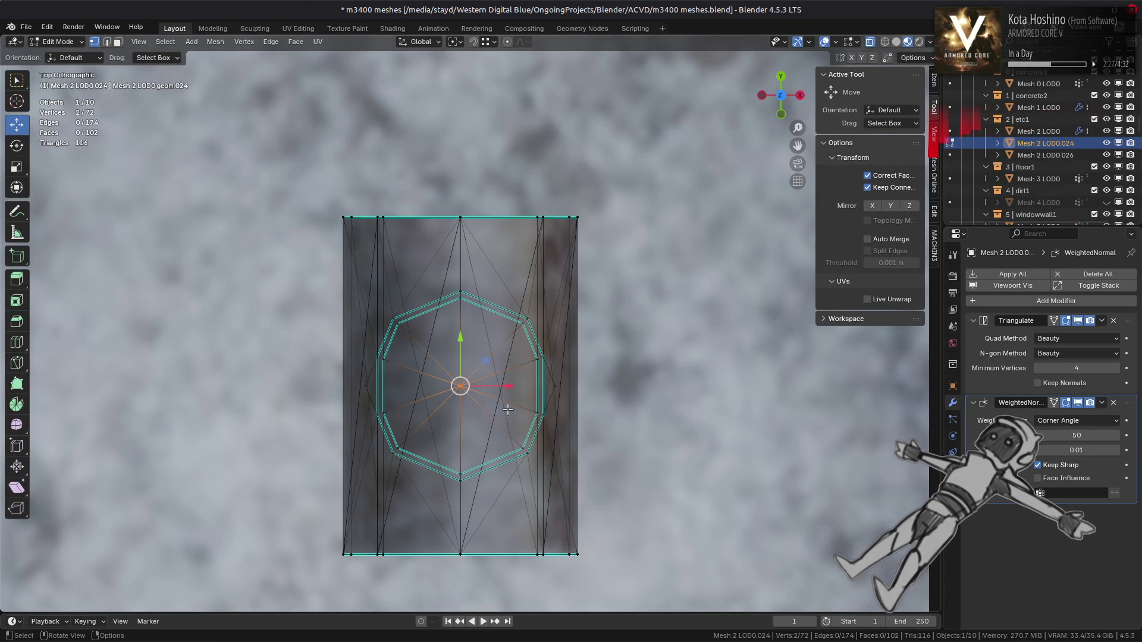
mouse_move(506, 406)
middle_down()
mouse_move(509, 374)
mouse_move(512, 400)
middle_up()
right_click(513, 400)
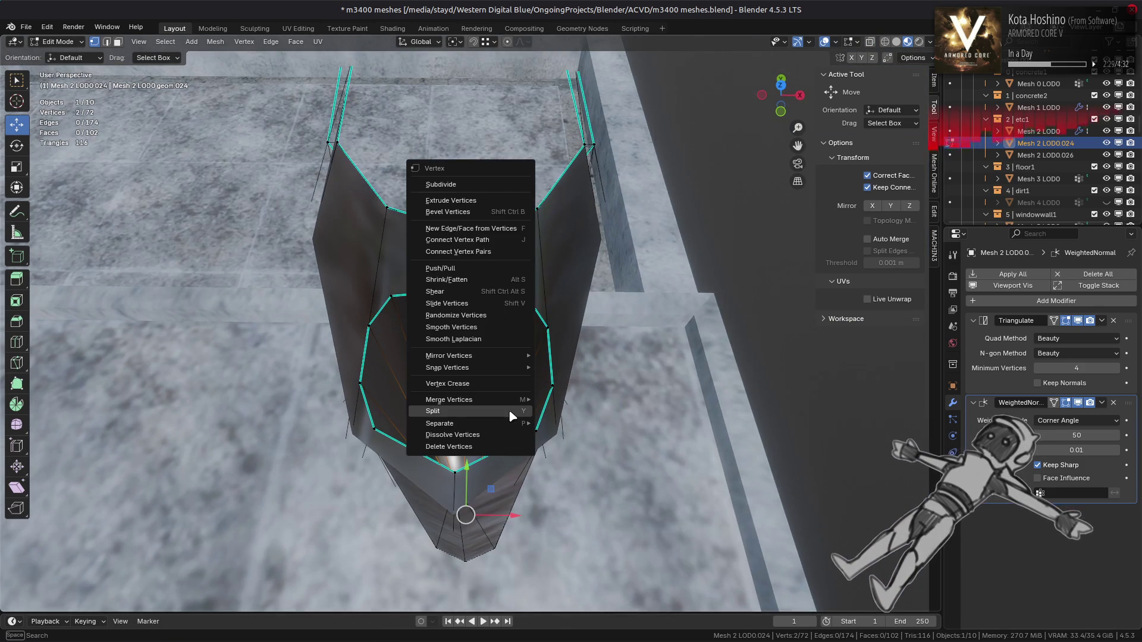
mouse_move(513, 400)
click(575, 401)
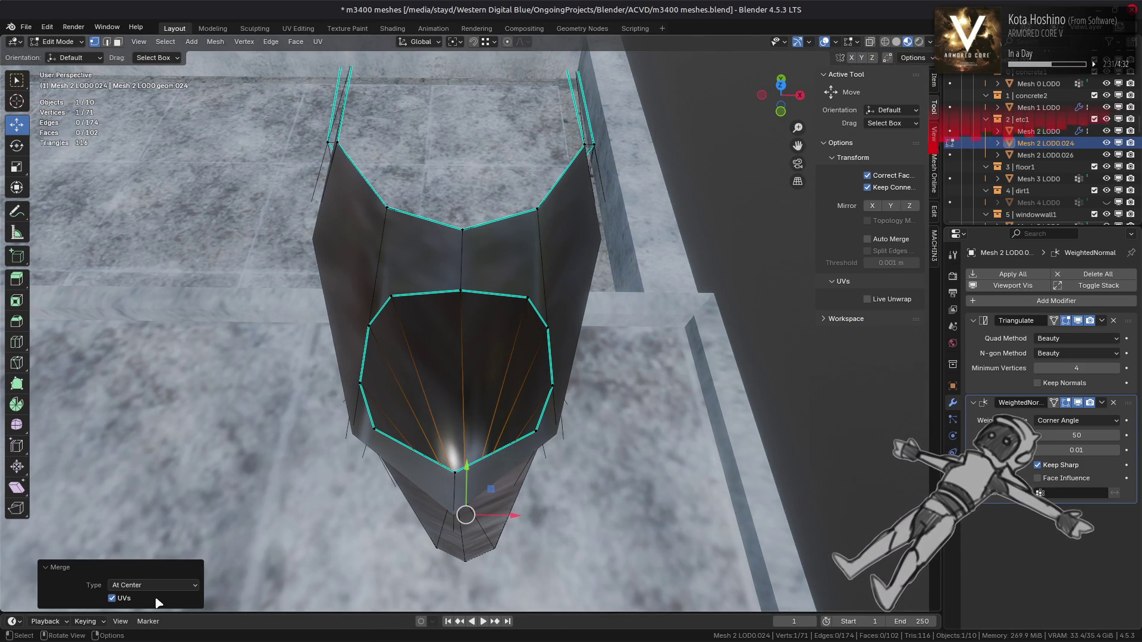
Merge all the tube's vertices By Distance with merge distance 1, then return to Object Mode
middle_drag(390, 444, 386, 496)
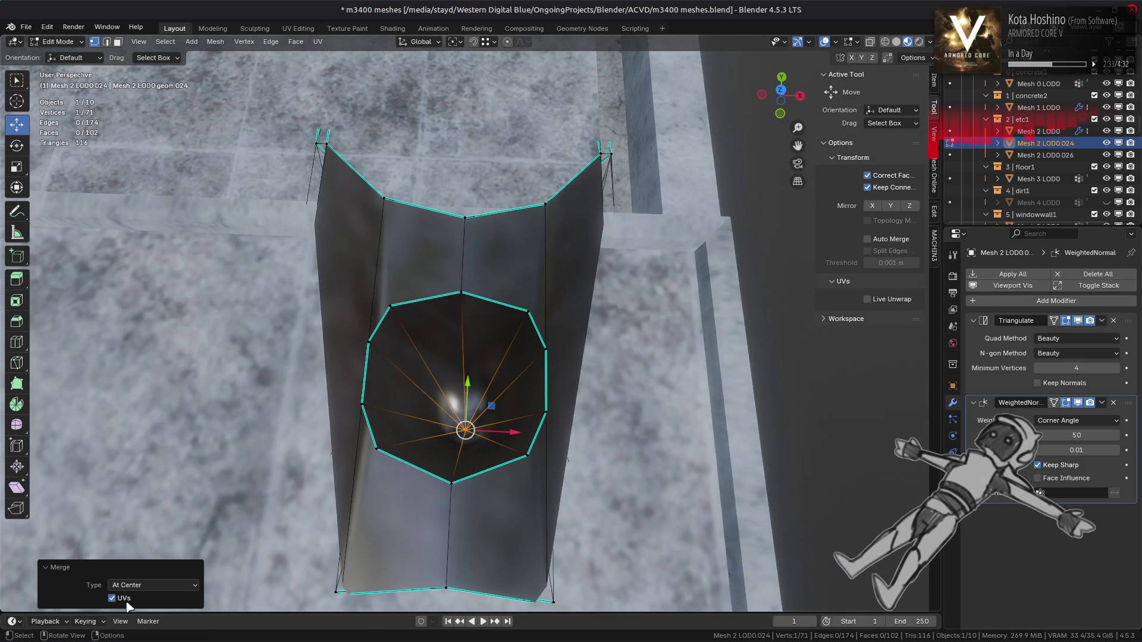
scroll(402, 439, down, 2)
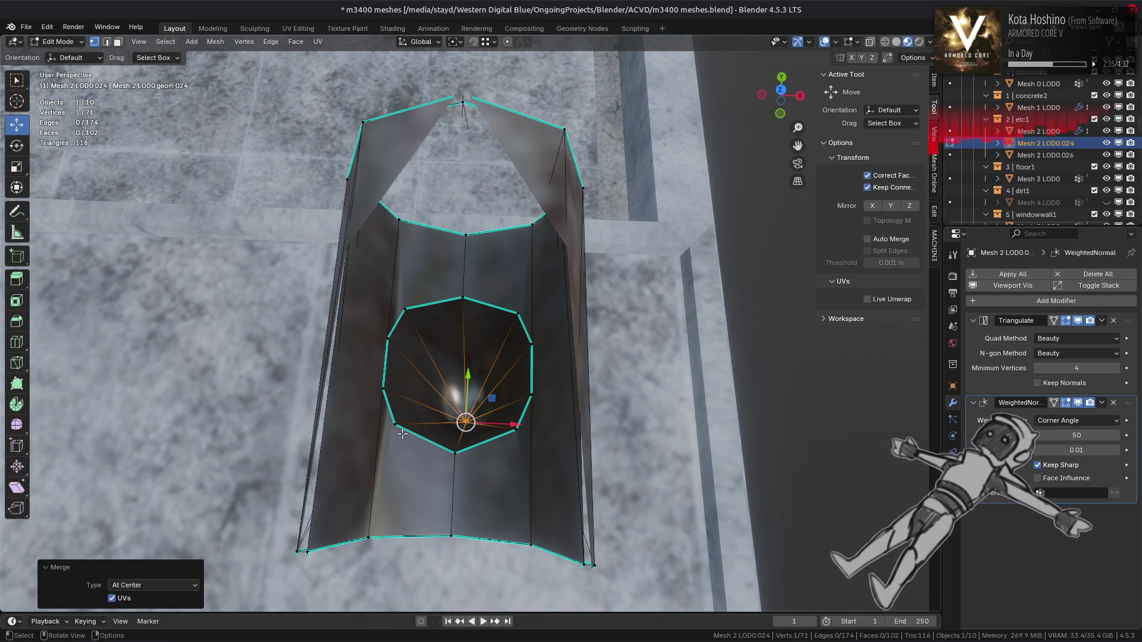
key(a)
right_click(404, 438)
mouse_move(407, 441)
click(457, 477)
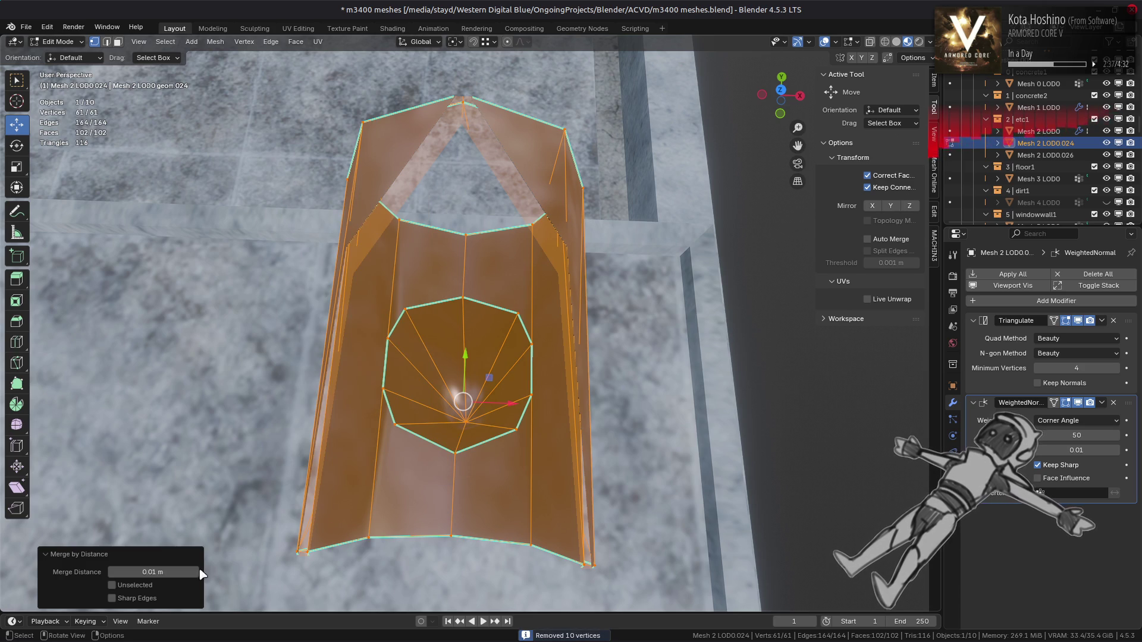
click(158, 571)
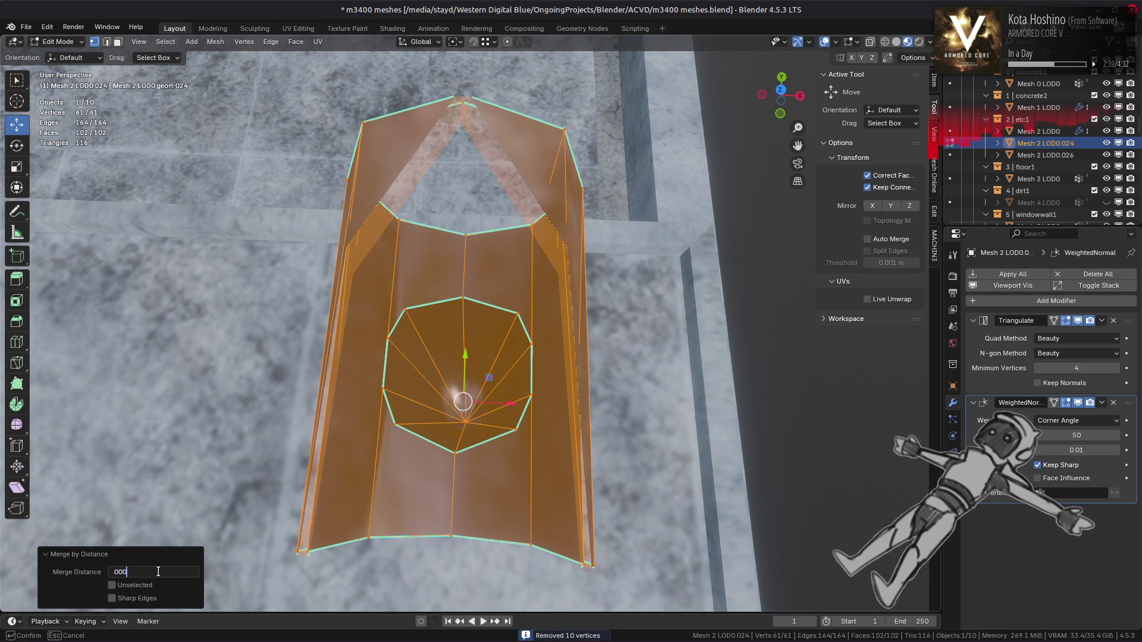
text(1)
key(Return)
key(Tab)
middle_drag(438, 355, 440, 293)
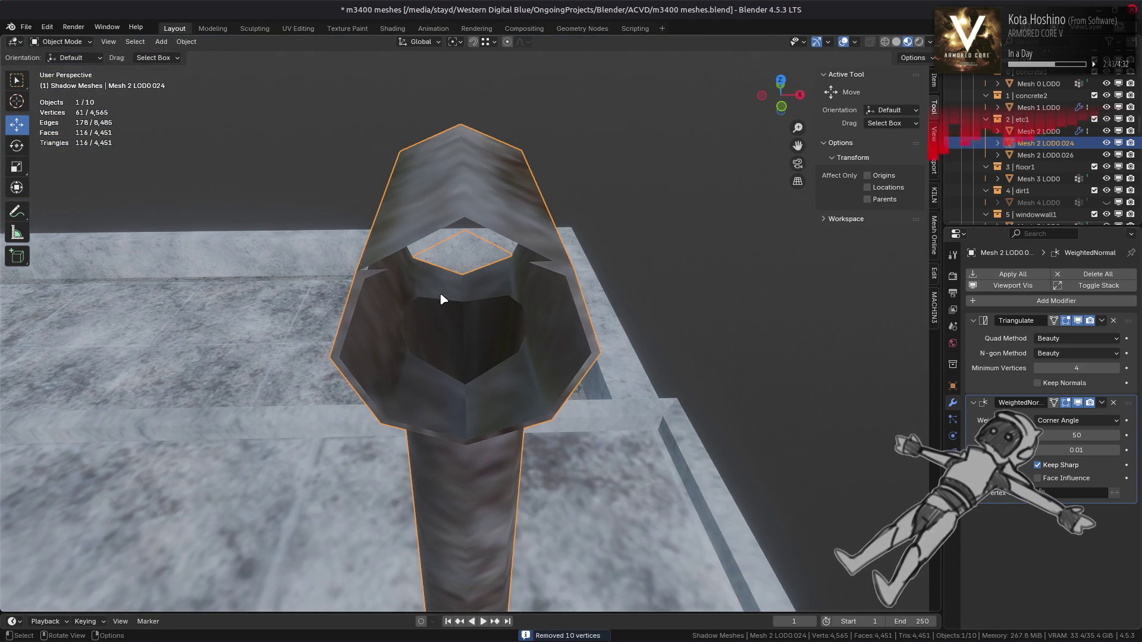
Save m3400 meshes.blend and bring the second tube into view
key(ctrl+s)
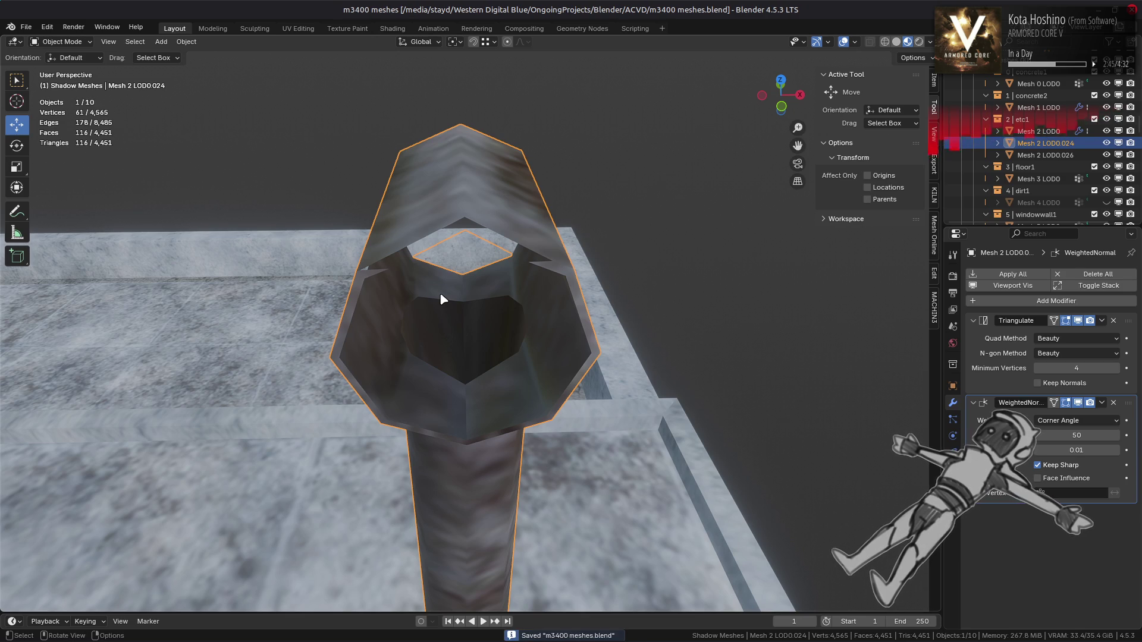
key(alt+a)
scroll(440, 291, down, 10)
mouse_move(433, 328)
middle_down()
mouse_move(760, 334)
mouse_move(438, 373)
middle_up()
scroll(505, 387, up, 6)
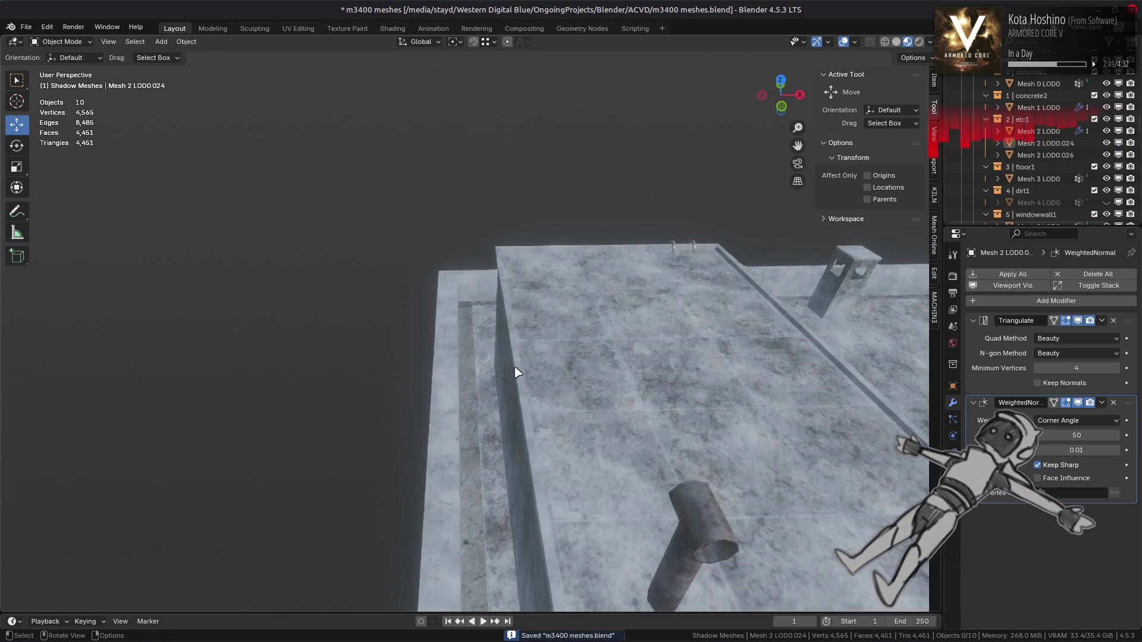
middle_drag(509, 370, 433, 276)
scroll(492, 334, up, 4)
Select Mesh 2 LOD0.026 and enter Edit Mode, then clear the selection
click(572, 352)
key(Tab)
mouse_move(559, 352)
middle_down()
mouse_move(455, 310)
mouse_move(485, 377)
mouse_move(480, 265)
middle_up()
key(3)
click(457, 312)
key(1)
key(alt+a)
Fill the tube's top cap faces with a grey vertex colour of value 0.5
key(l)
key(3)
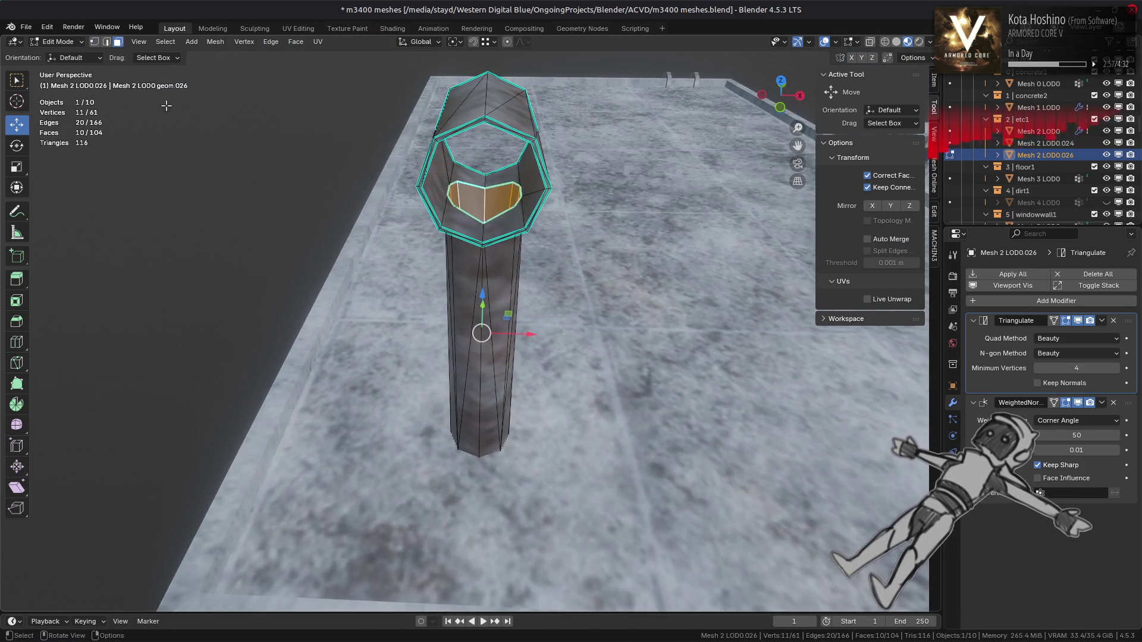
click(58, 42)
click(60, 97)
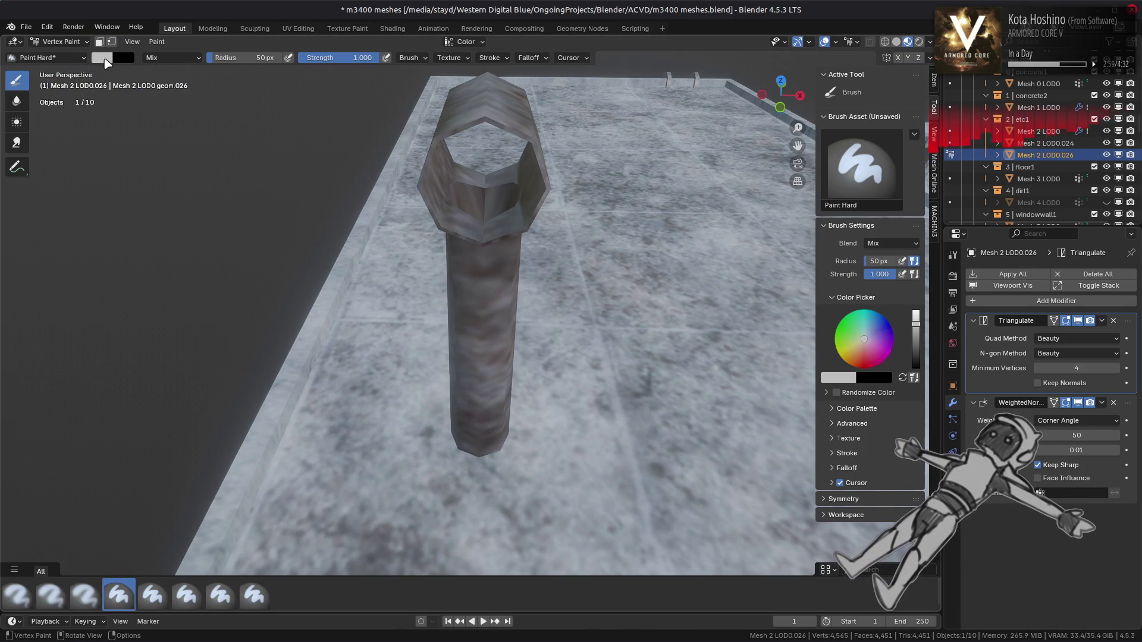
click(105, 60)
click(186, 216)
text(0.5)
key(Return)
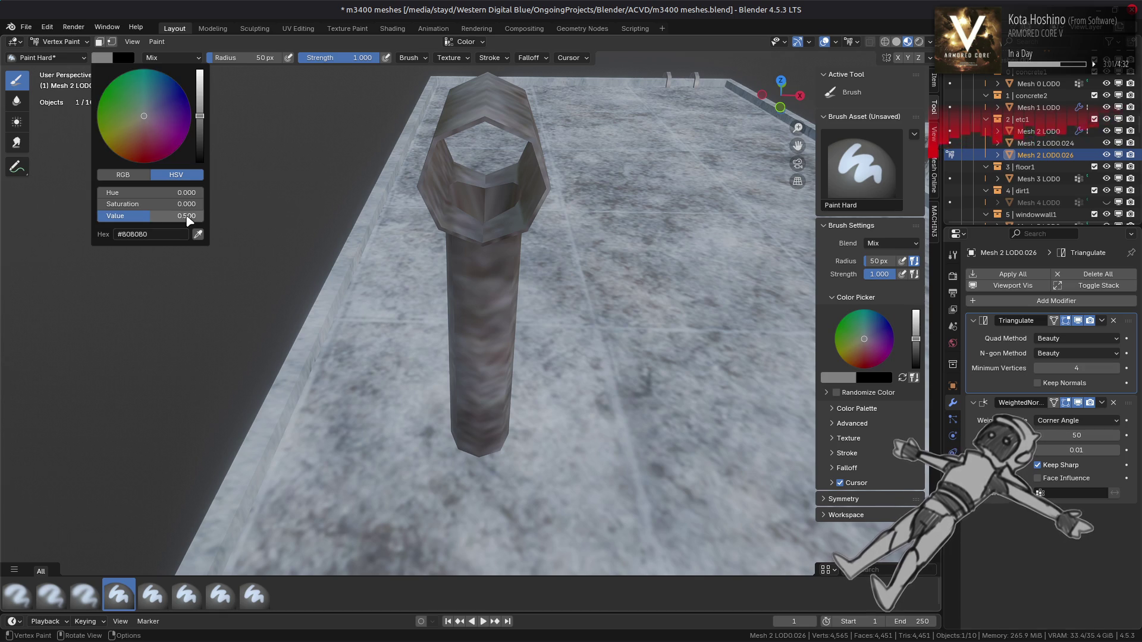
click(99, 42)
key(shift+k)
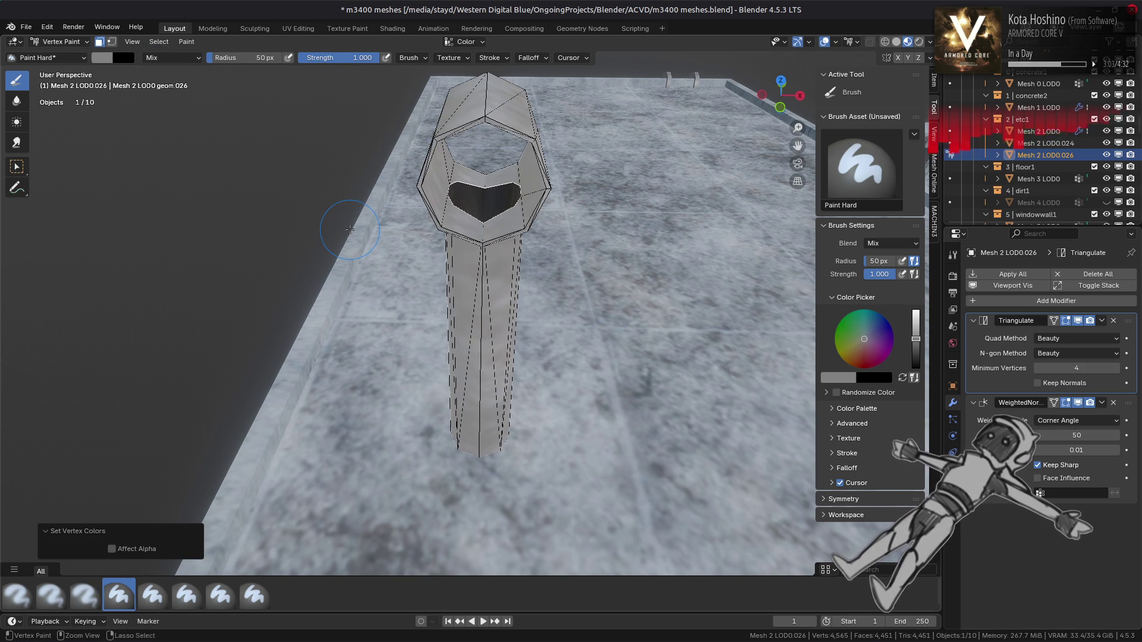
Shrink the selection to the inner faces and fill them with black
click(66, 44)
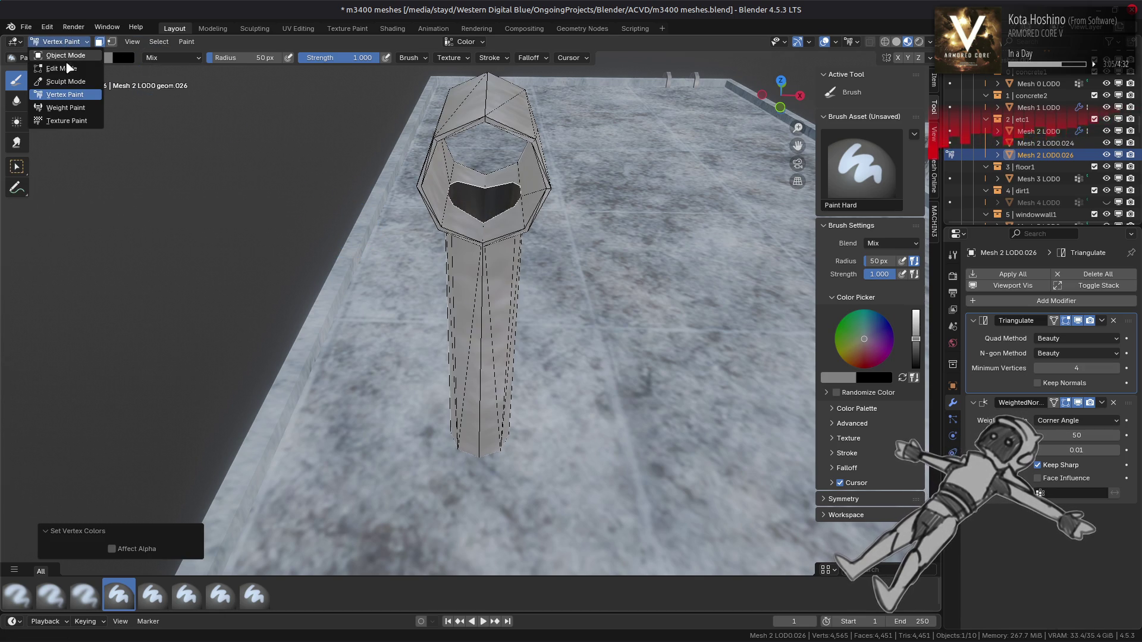
click(60, 70)
mouse_move(488, 333)
middle_down()
mouse_move(497, 356)
mouse_move(484, 333)
middle_up()
scroll(496, 357, up, 4)
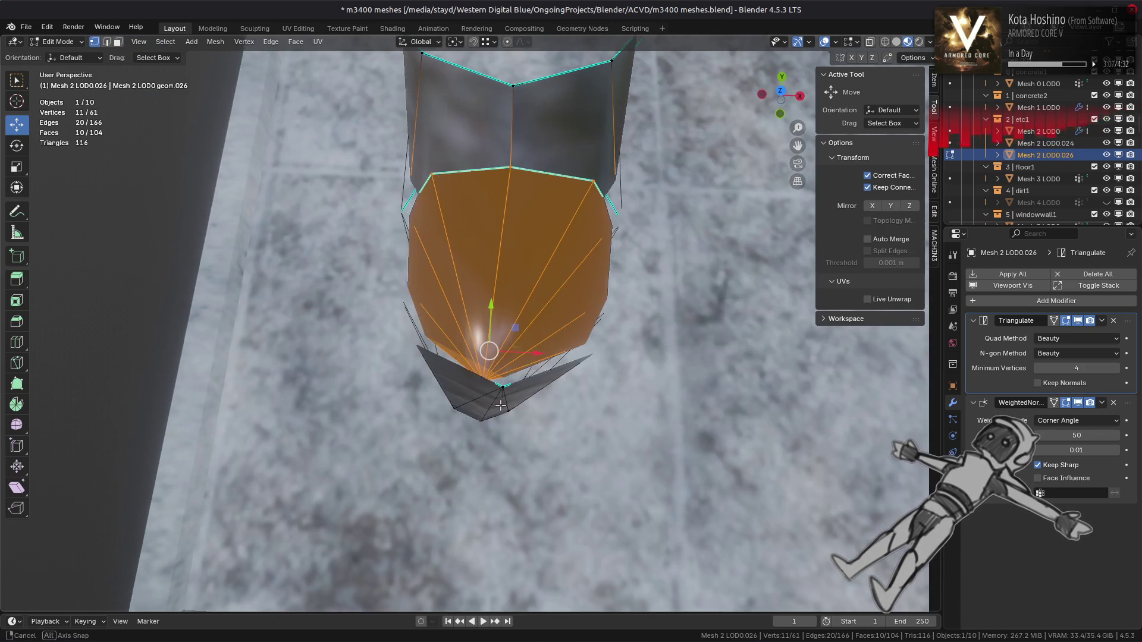
key(ctrl+KP_Subtract)
click(60, 41)
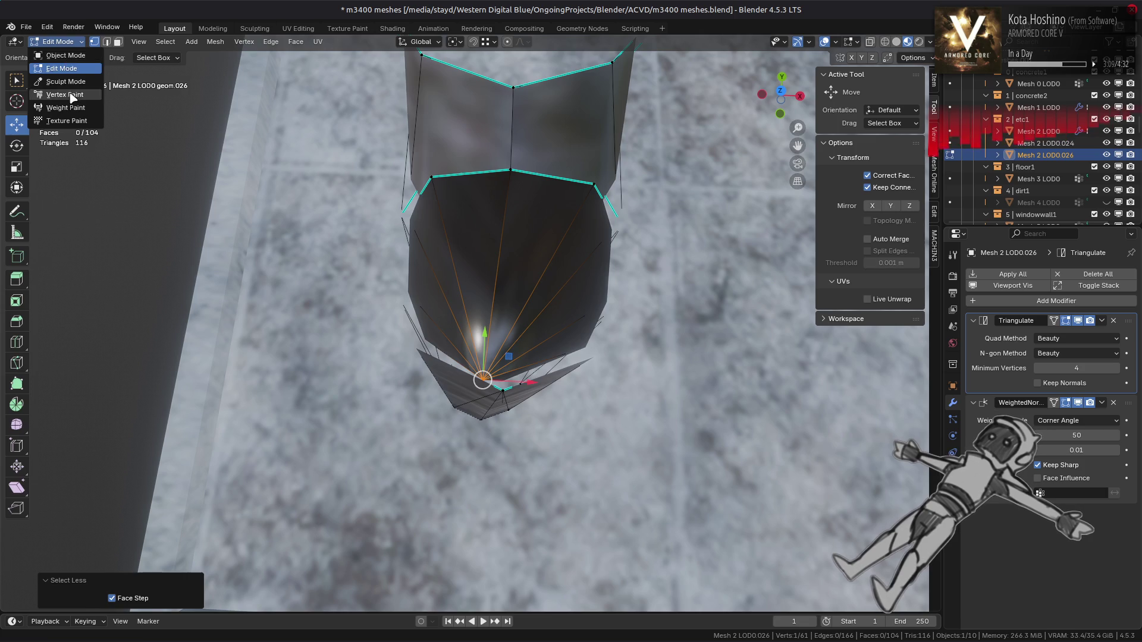
click(60, 95)
click(914, 379)
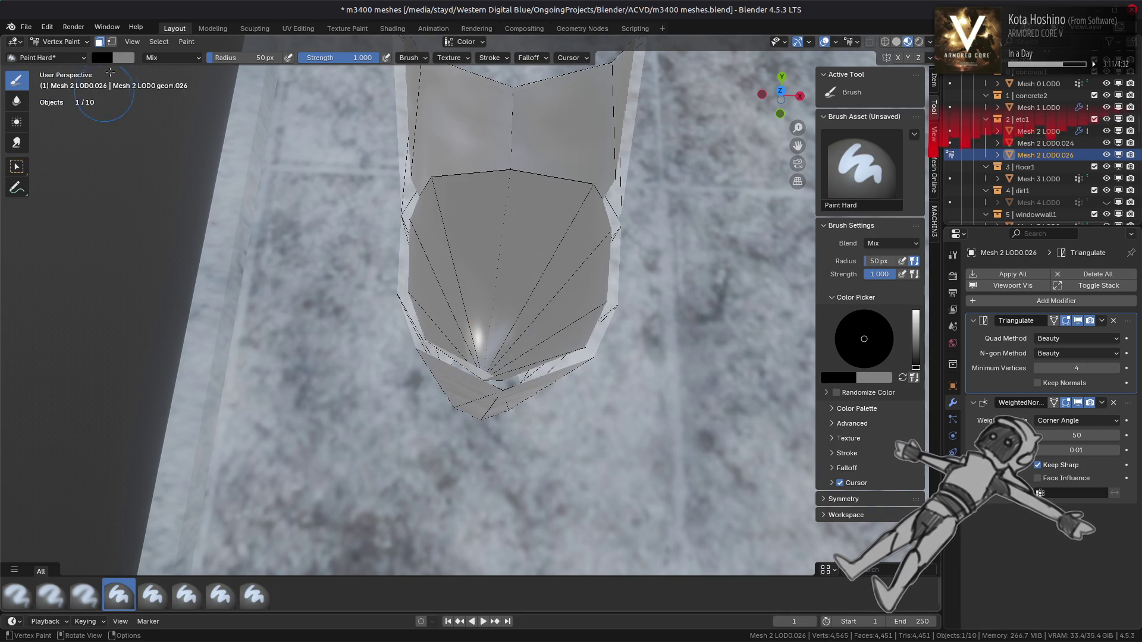
click(111, 42)
key(shift+k)
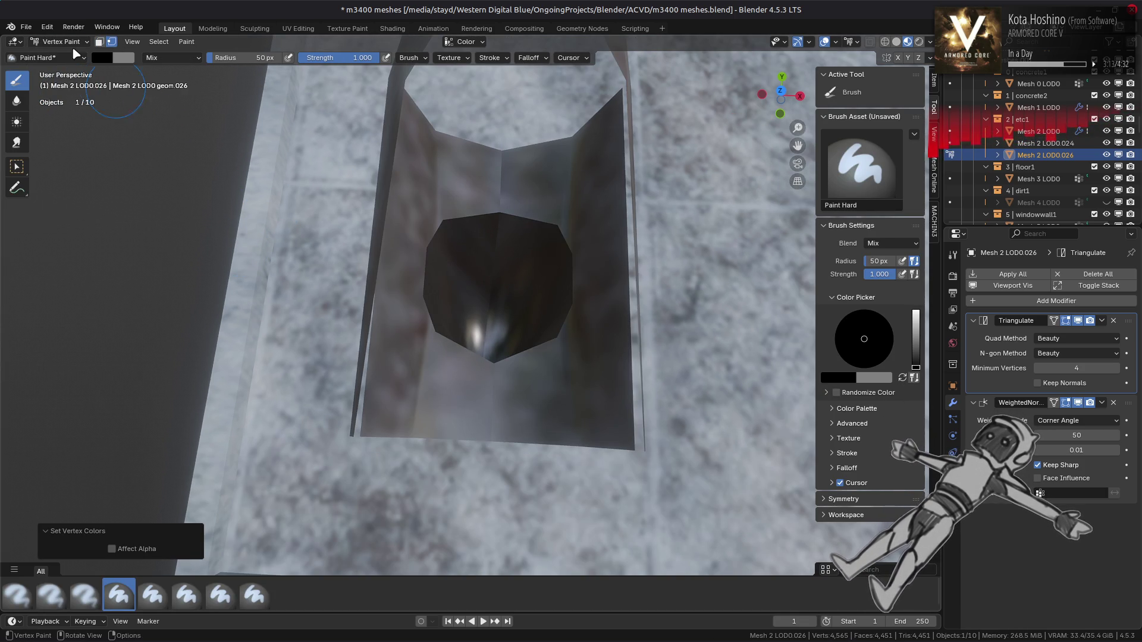
Back in Edit Mode, select a rim face and all faces linked to it
click(60, 42)
click(54, 67)
middle_drag(333, 226, 443, 244)
key(3)
click(446, 238)
key(ctrl+l)
Fill the rim faces with light grey of value 0.75, then return to Object Mode
click(66, 41)
click(57, 93)
click(102, 42)
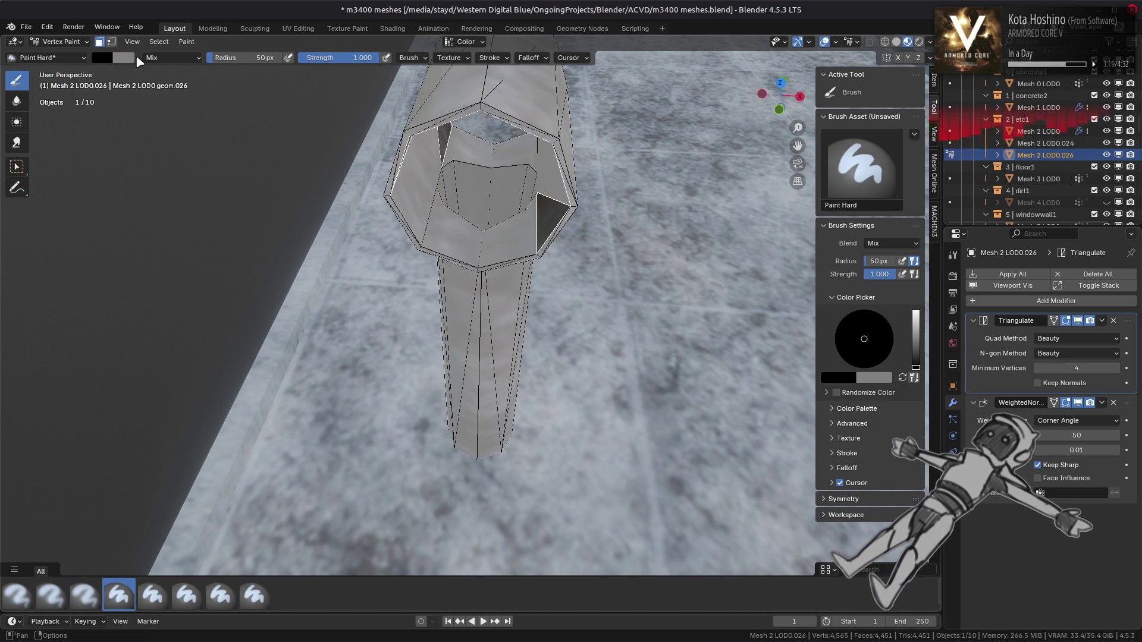
click(902, 378)
click(838, 378)
click(884, 342)
key(BackSpace)
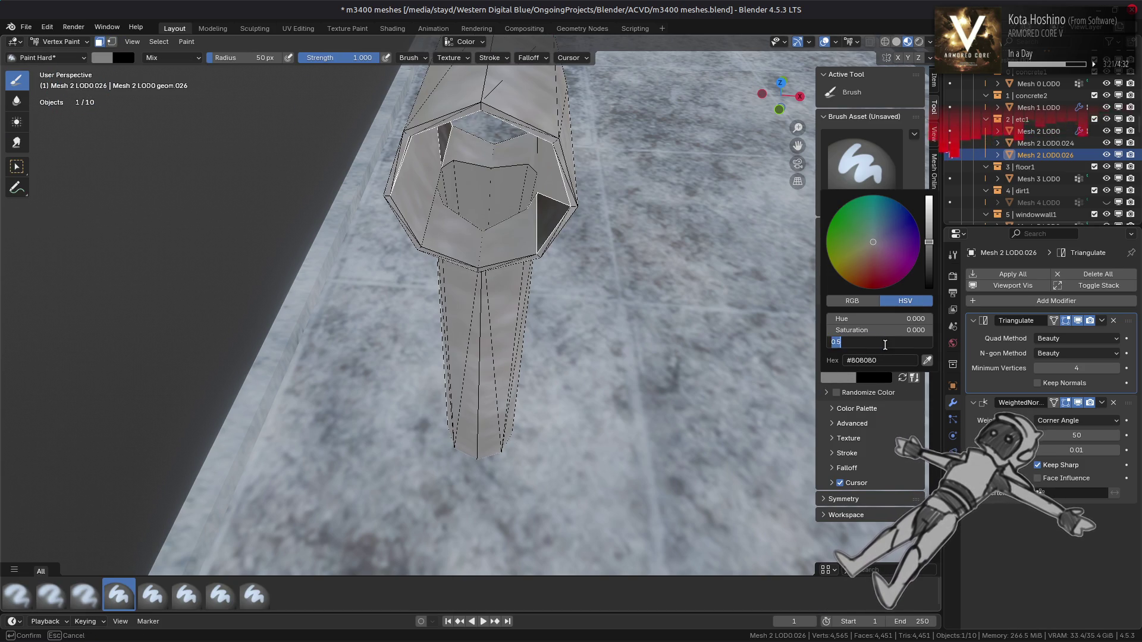
key(Return)
middle_drag(580, 333, 535, 312)
key(shift+k)
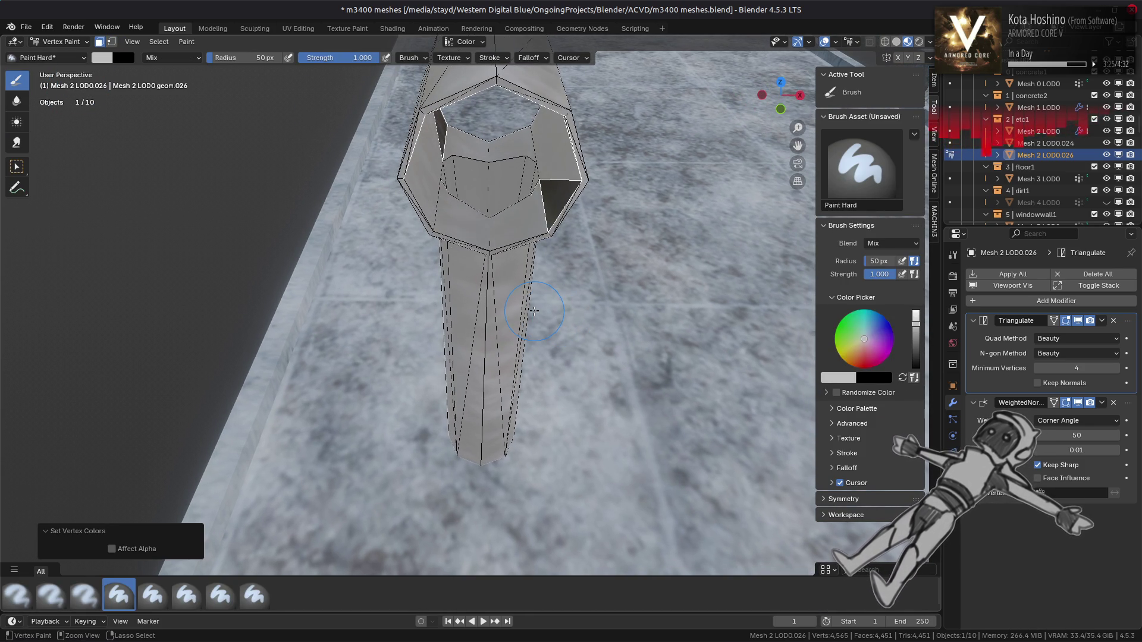
click(64, 44)
click(62, 42)
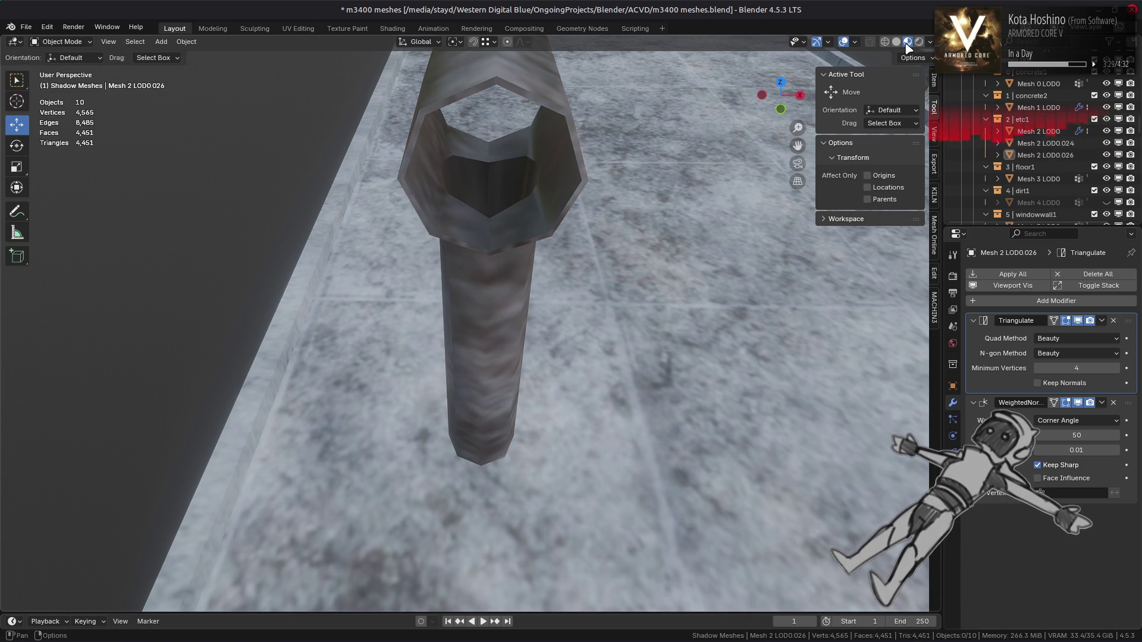
Switch the viewport to Solid shading and compare Object colour against Attribute colour
click(896, 42)
mouse_move(595, 208)
middle_down()
mouse_move(571, 184)
mouse_move(951, 76)
middle_up()
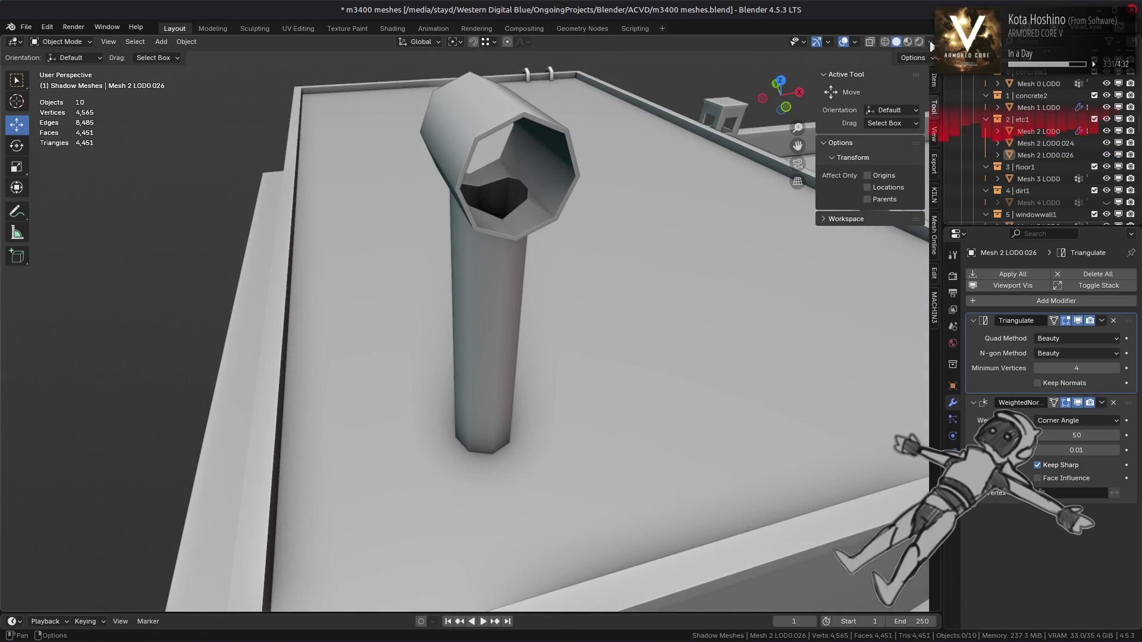
middle_drag(487, 209, 638, 208)
click(931, 41)
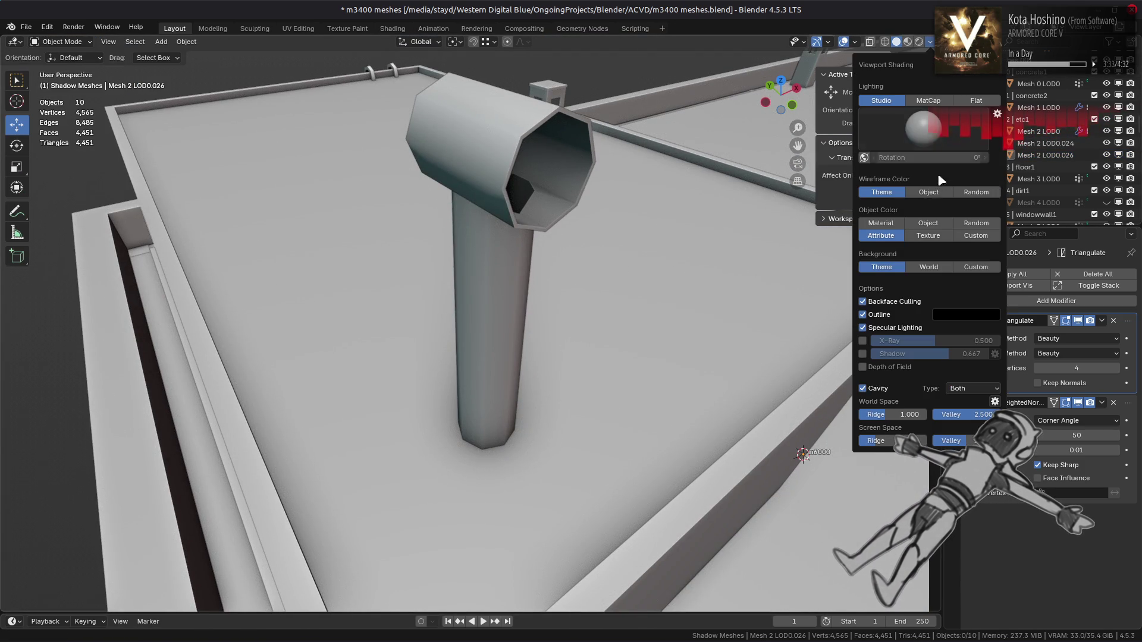
click(928, 223)
click(886, 235)
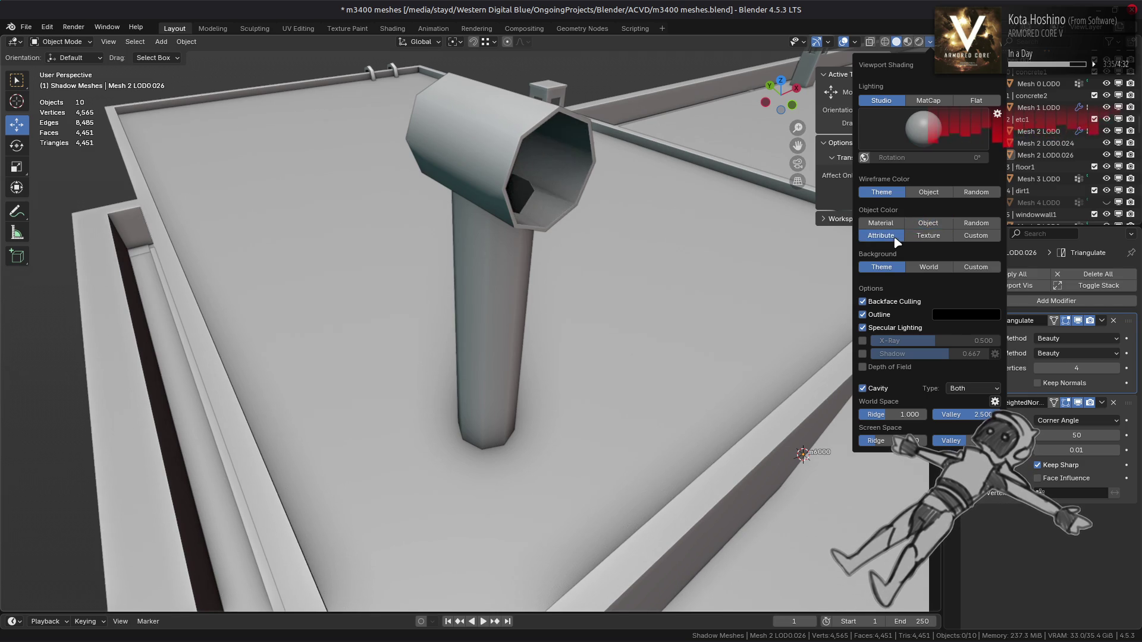
Try Flat and MatCap lighting, settling on Studio lighting with Attribute colour and Cavity
middle_drag(892, 196, 890, 62)
click(930, 41)
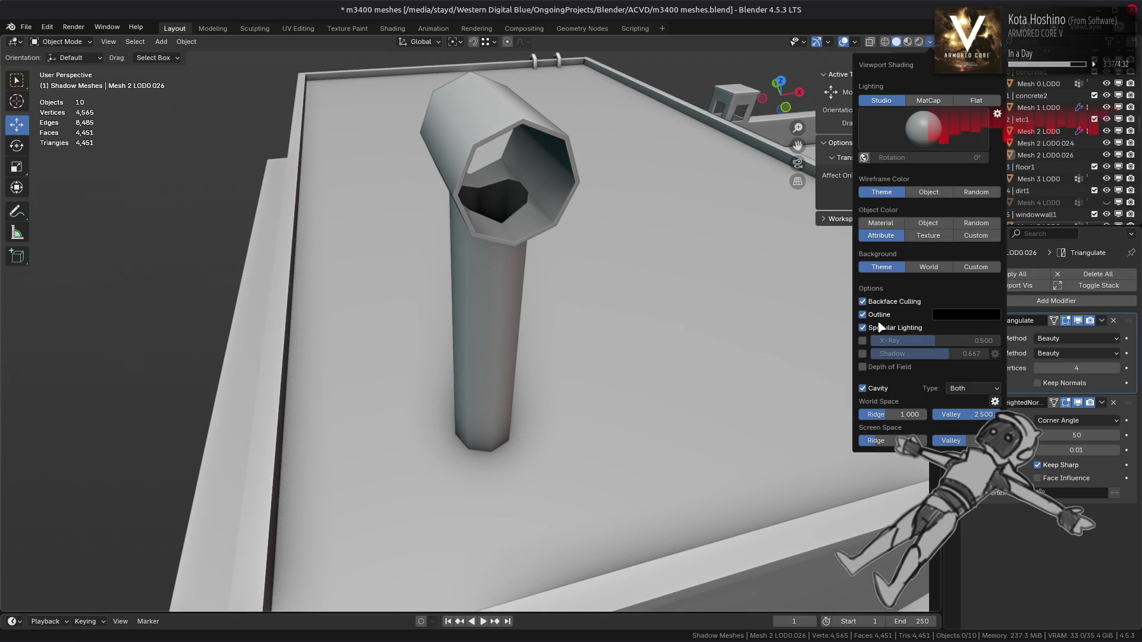
click(885, 389)
click(926, 224)
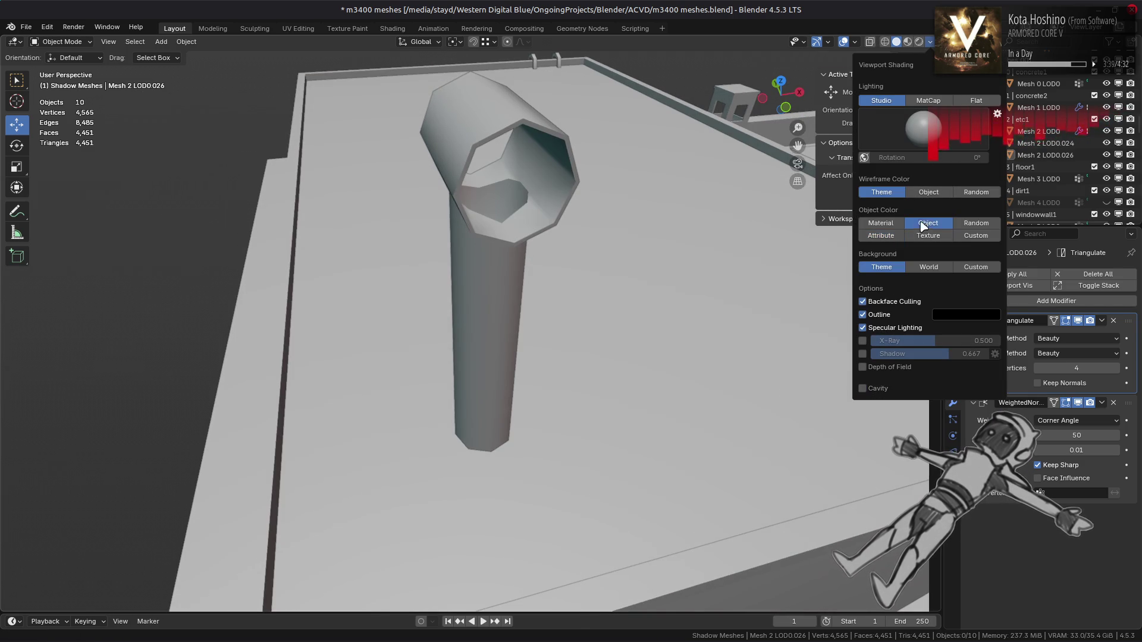
click(976, 100)
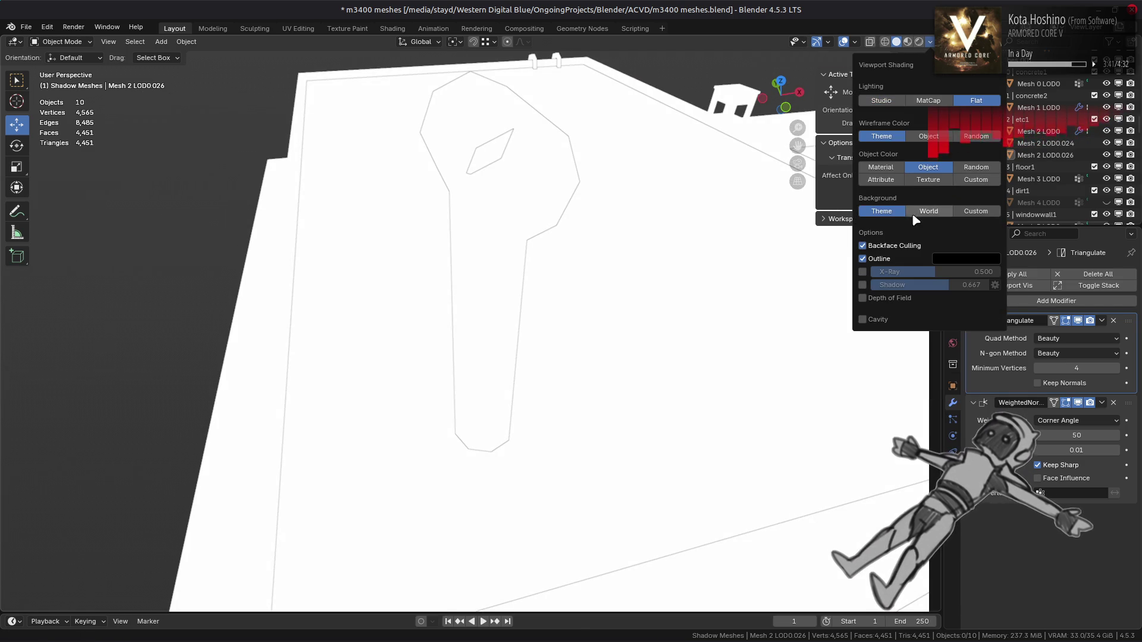
click(899, 180)
click(916, 171)
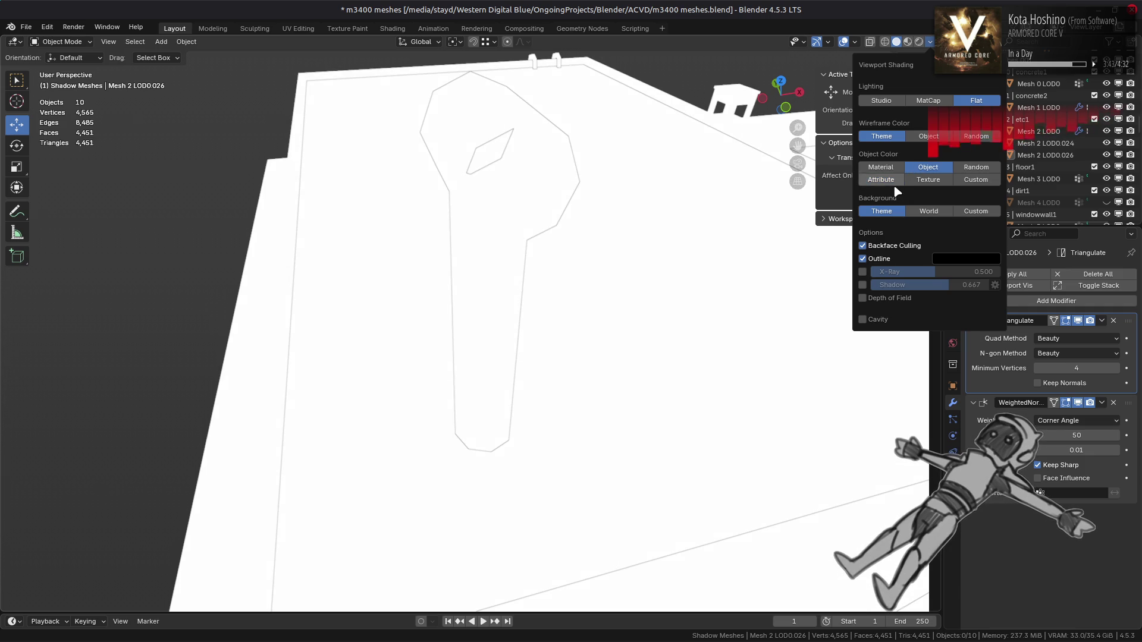
click(898, 188)
click(927, 100)
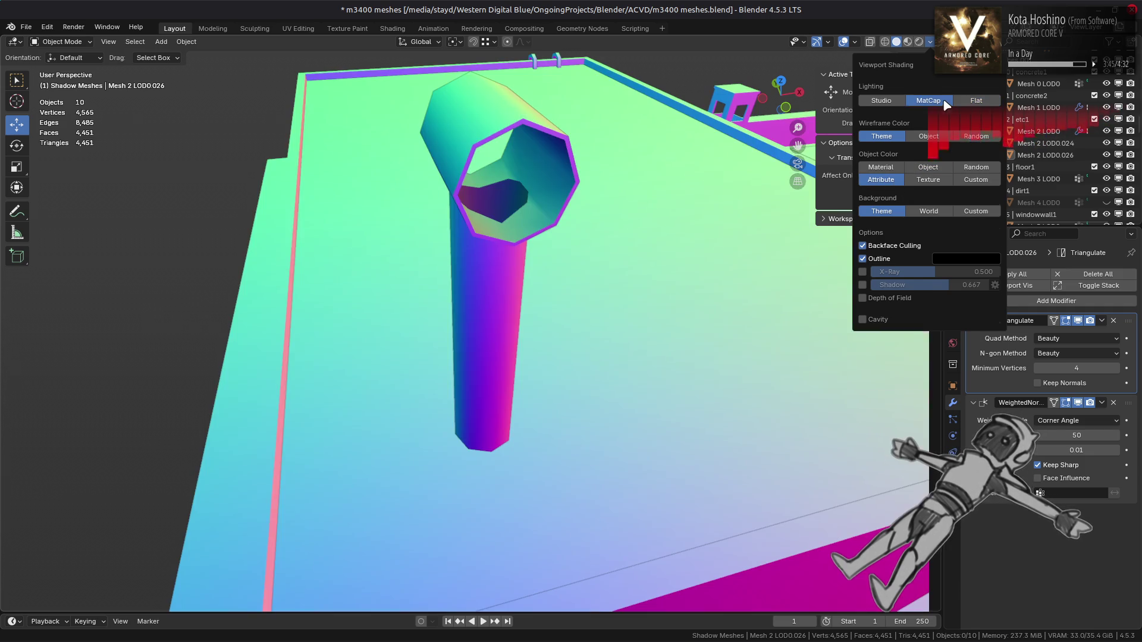
click(882, 102)
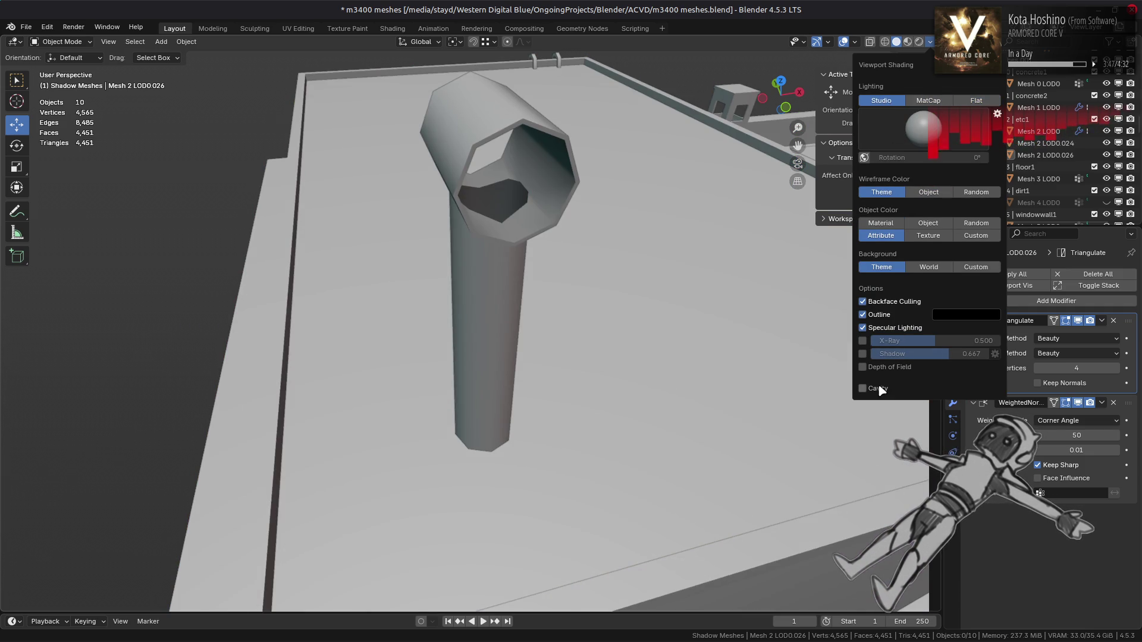
click(863, 376)
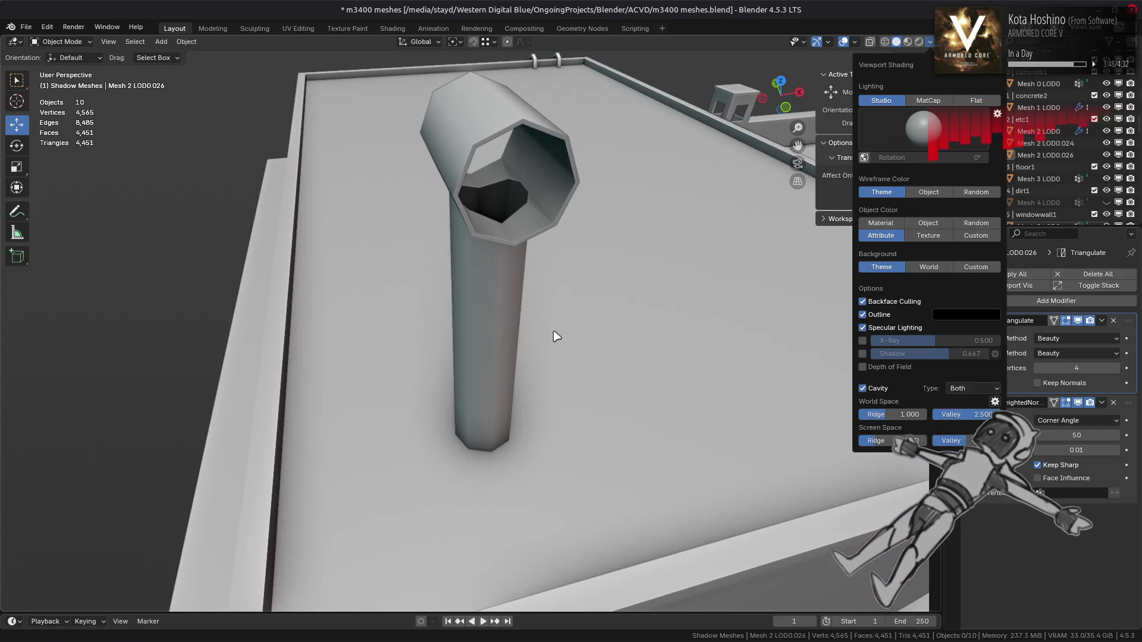
Join the small Mesh 2 LOD0.024 piece into the pipe
click(516, 304)
middle_drag(517, 301, 531, 287)
scroll(533, 288, down, 5)
middle_drag(604, 186, 604, 141)
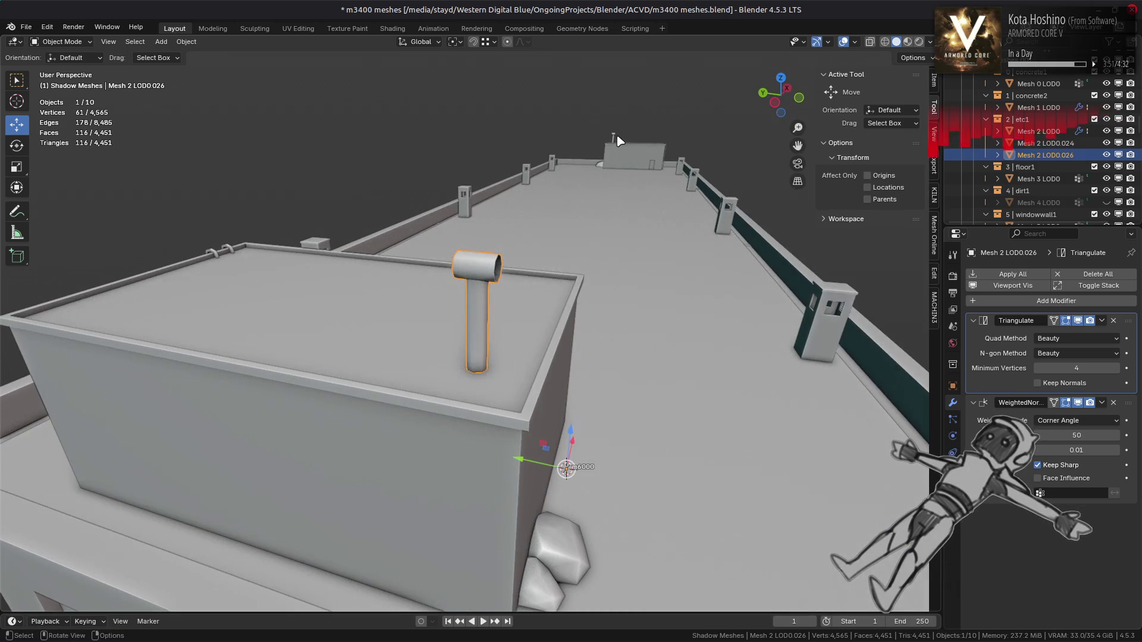
click(613, 138)
click(474, 280)
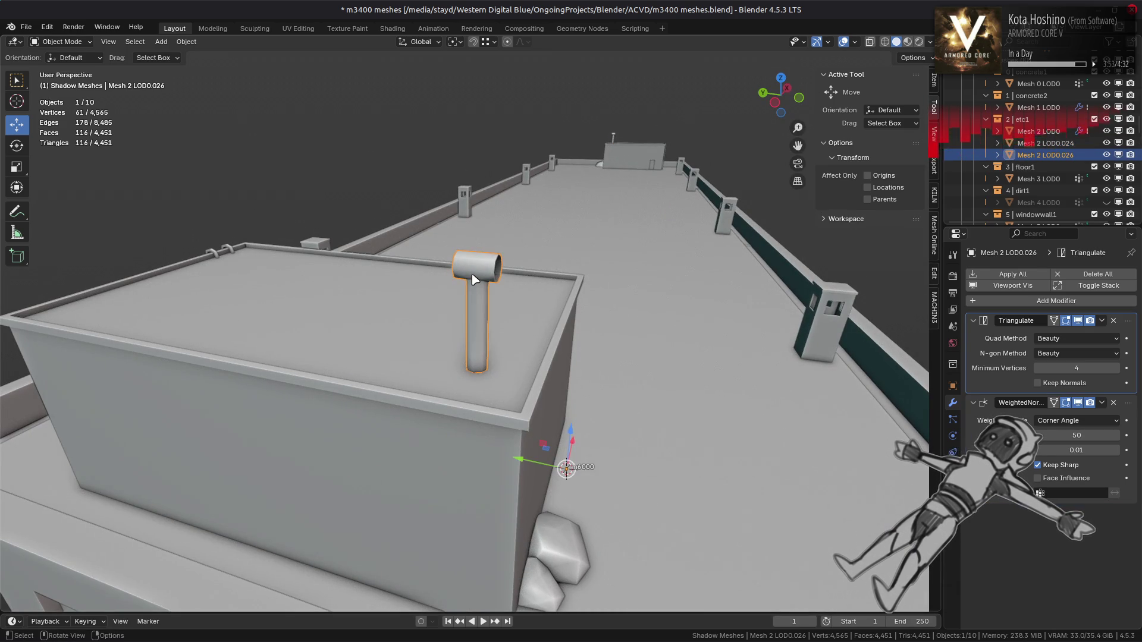
key(ctrl+z)
shift+click(474, 280)
key(ctrl+z)
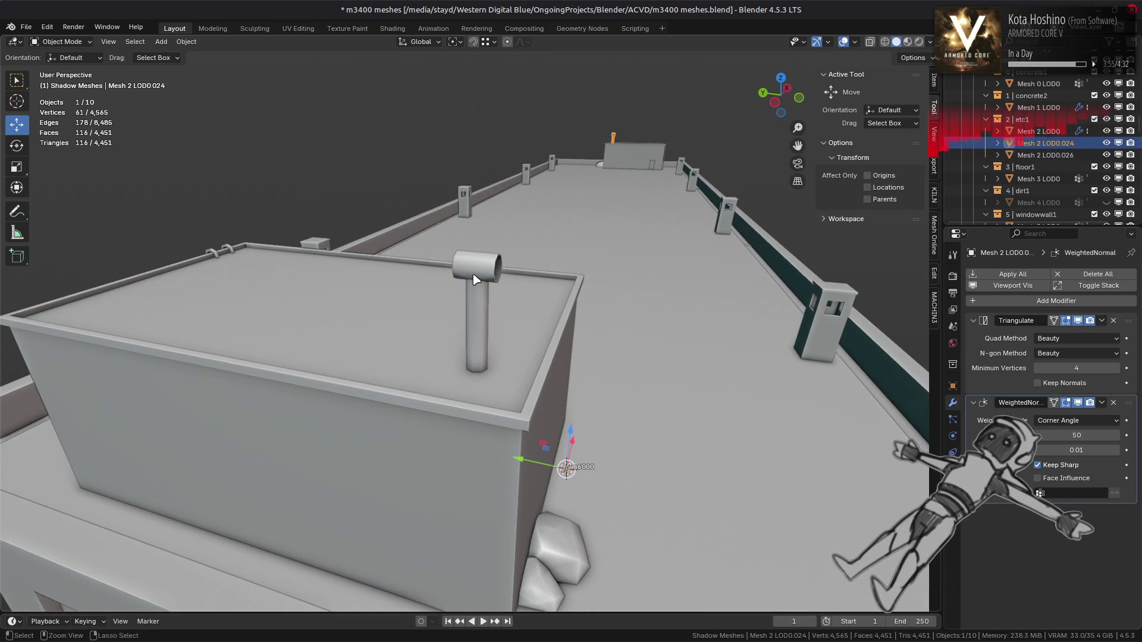
shift+click(475, 281)
right_click(696, 410)
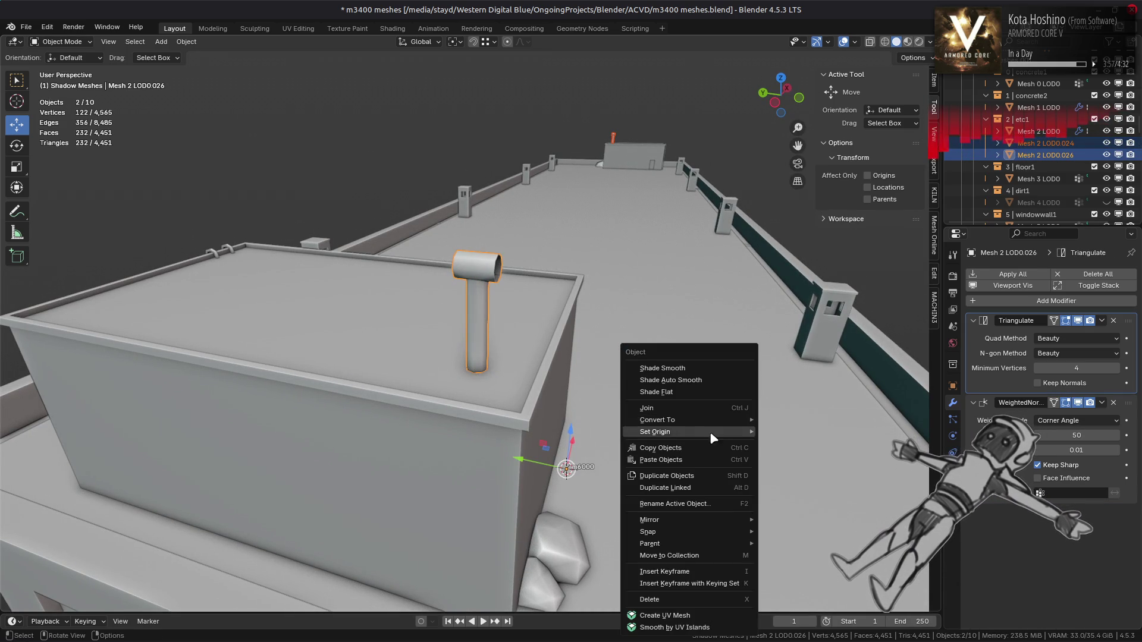
click(702, 409)
Apply the pipe's Triangulate modifier
ctrl+scroll(1038, 513, down, 4)
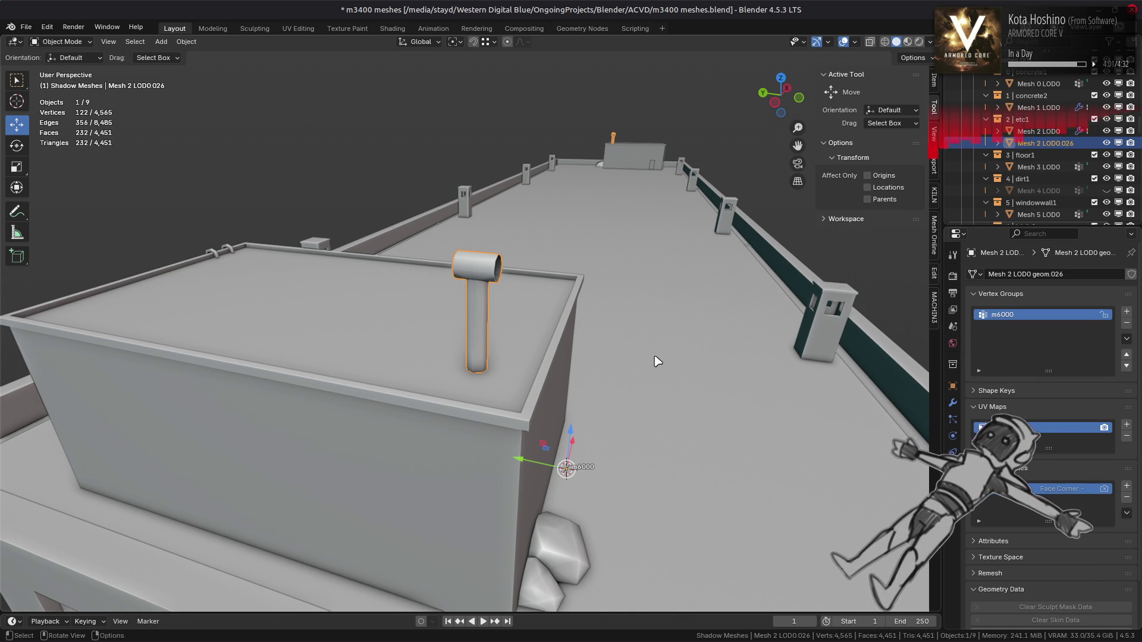
click(1029, 135)
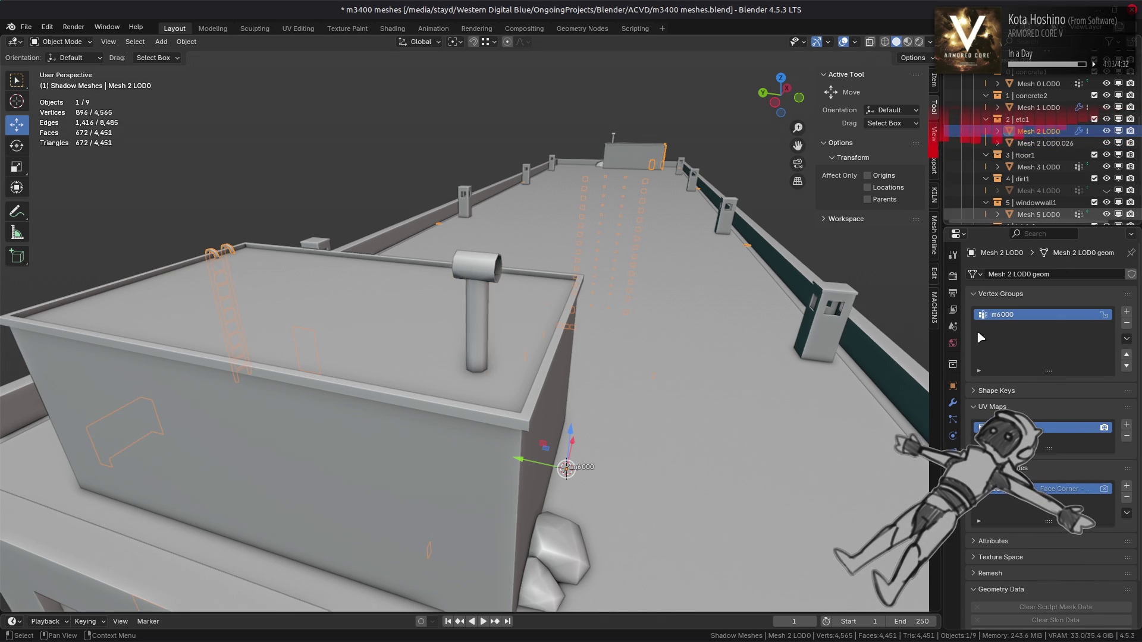
click(952, 403)
click(1041, 143)
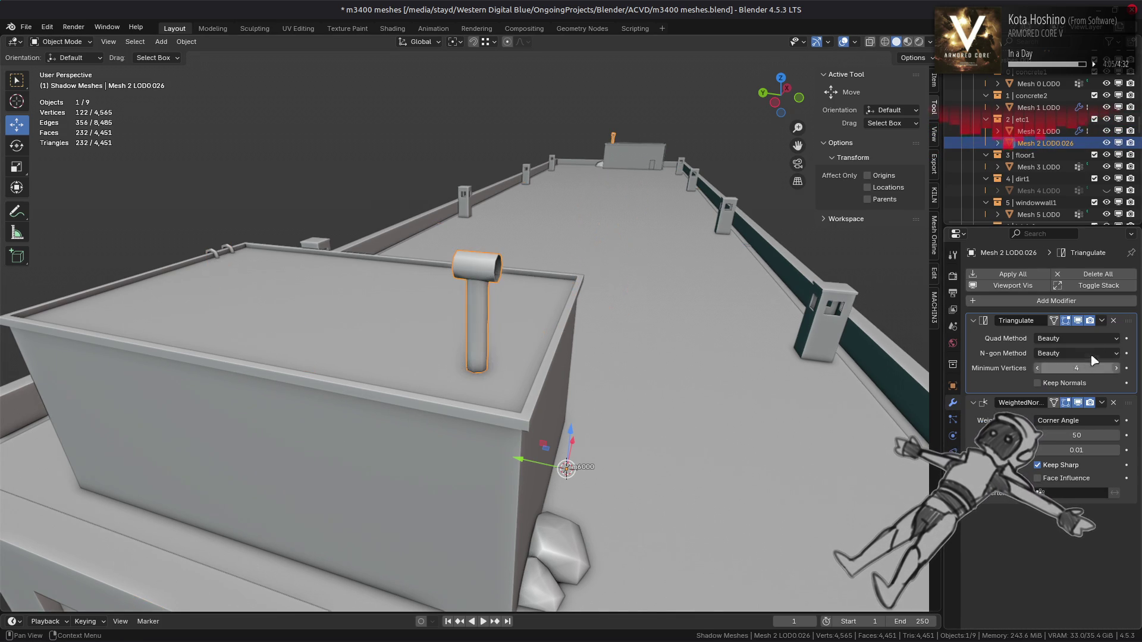
click(1101, 321)
click(1101, 334)
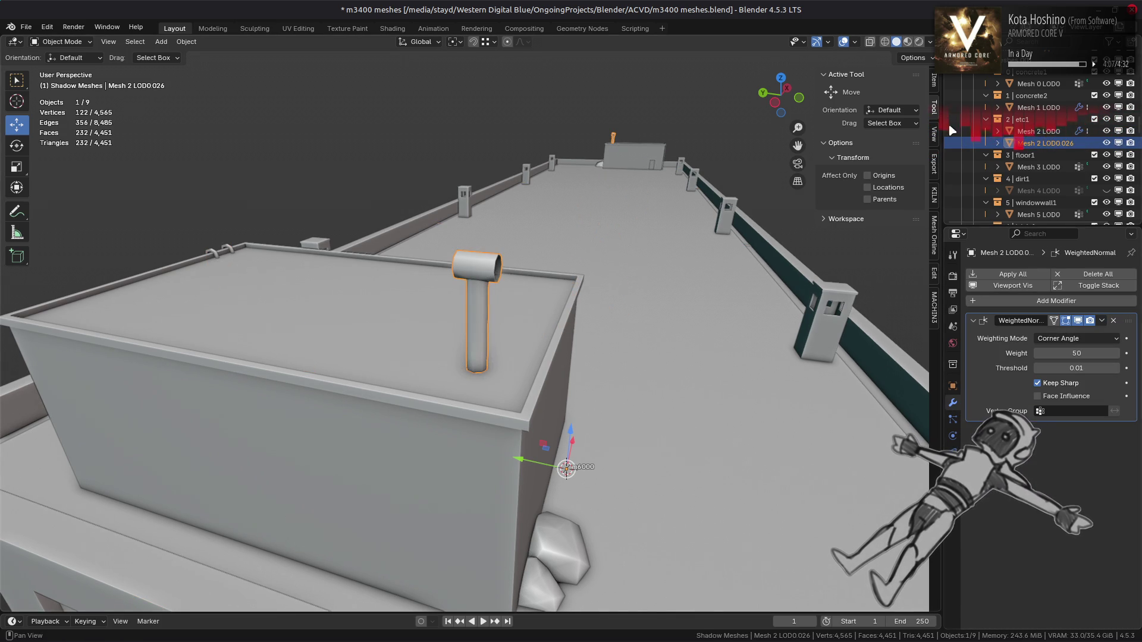
Set Mesh 2 LOD0's WeightedNormal modifier to Corner Angle with Face Influence
click(1033, 132)
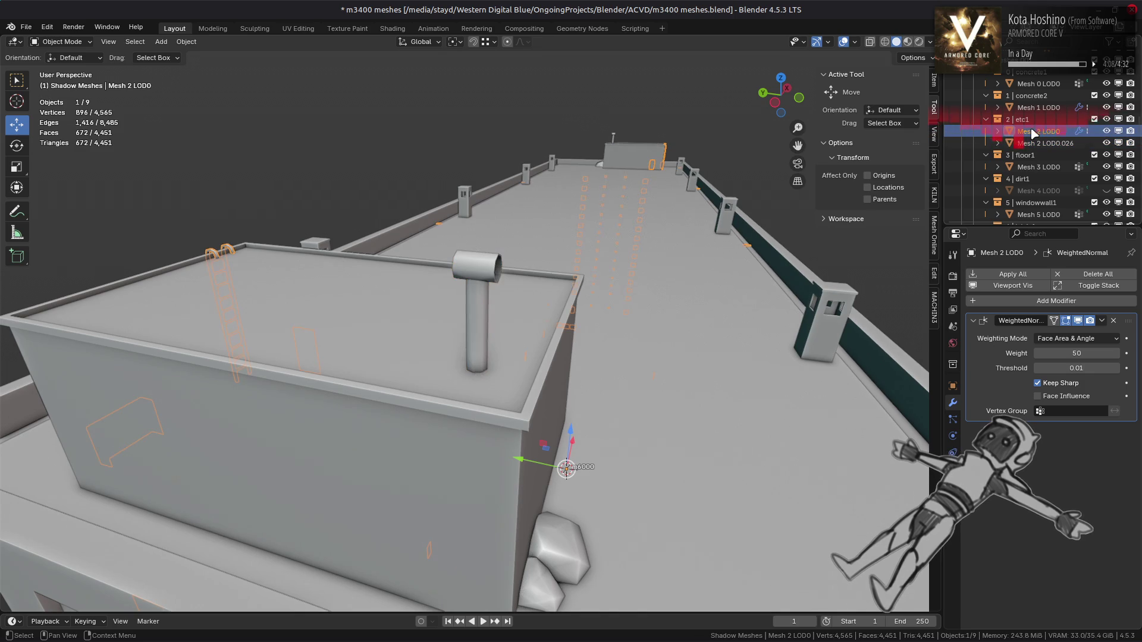
click(1076, 339)
click(1068, 369)
click(1069, 396)
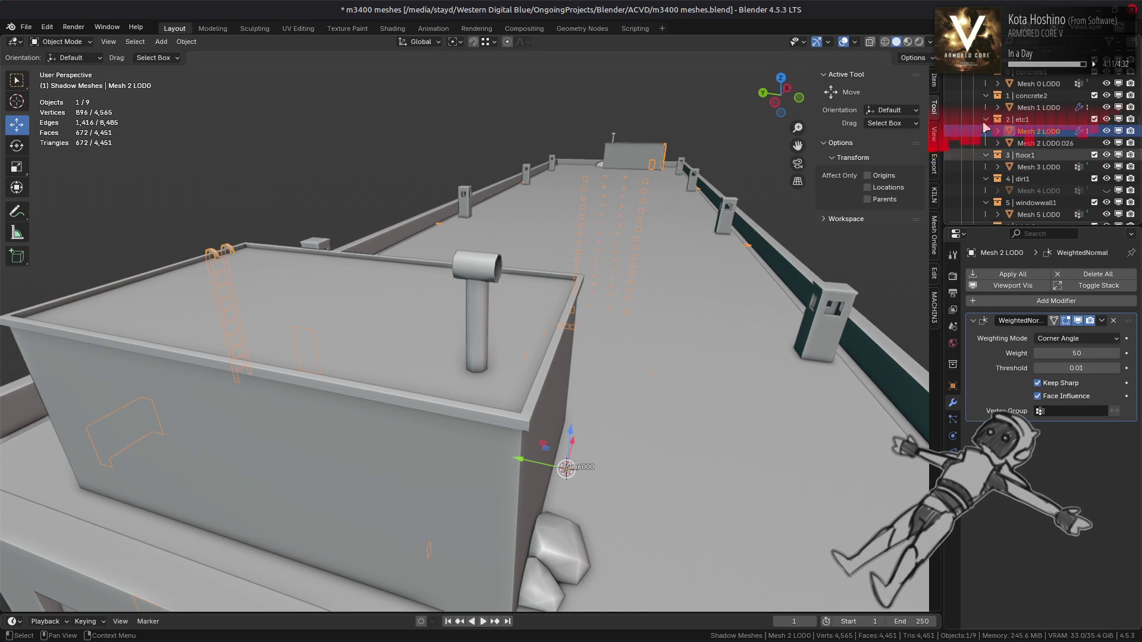
Join the pipe into Mesh 2 LOD0 and save the file
ctrl+click(1041, 143)
right_click(691, 297)
click(689, 298)
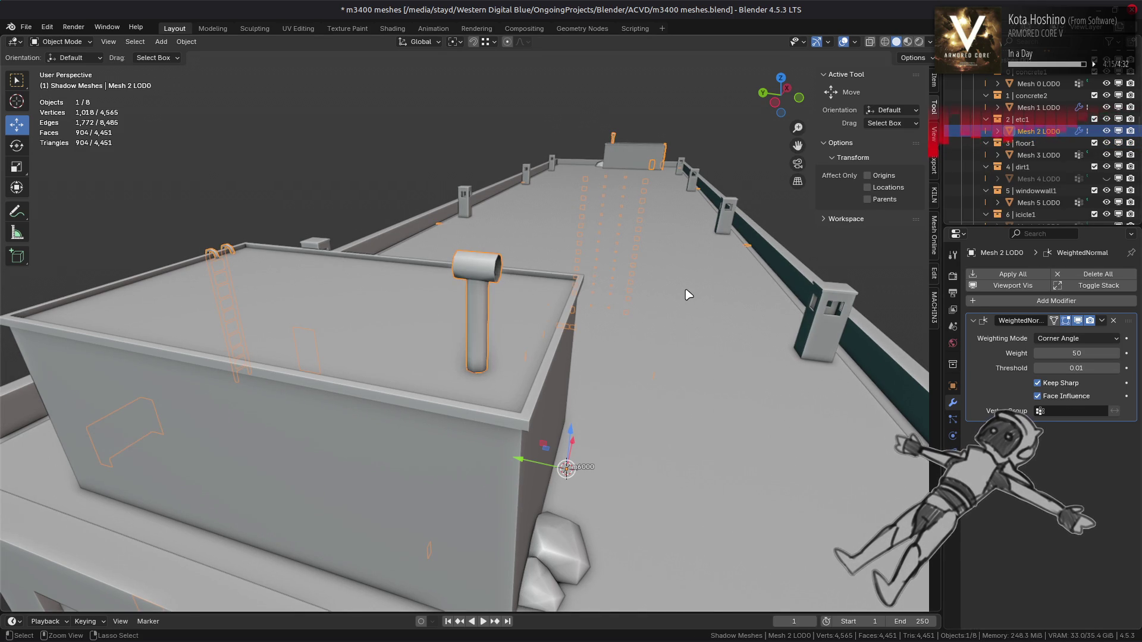
key(alt+a)
alt+middle_click(502, 299)
key(ctrl+s)
scroll(586, 290, up, 4)
mouse_move(586, 289)
middle_down()
mouse_move(530, 301)
mouse_move(856, 56)
middle_up()
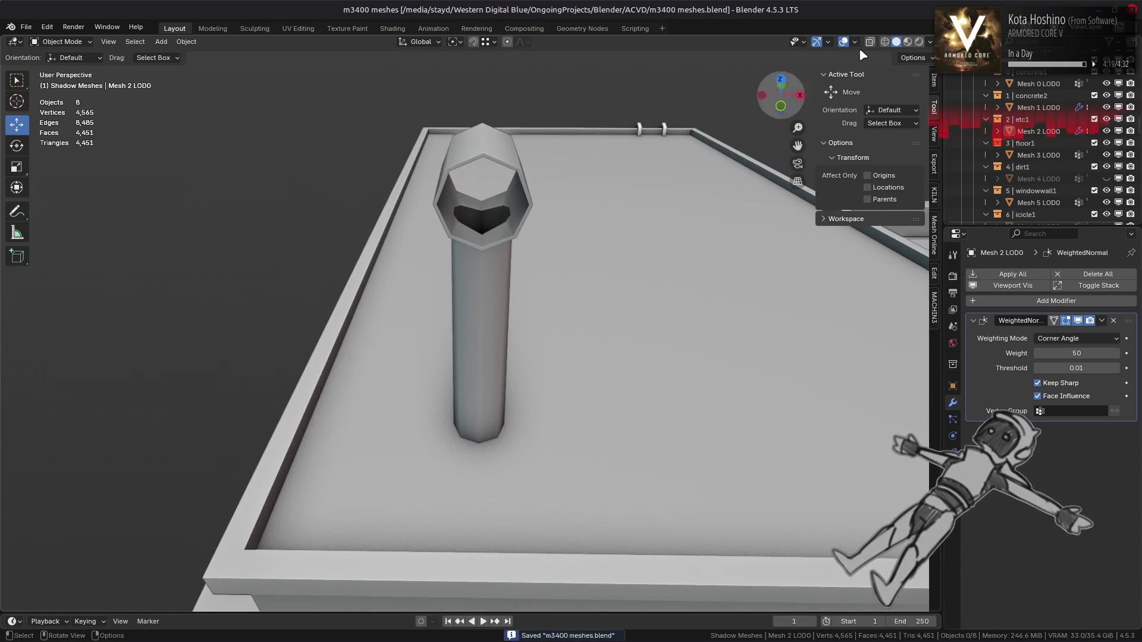
click(907, 43)
middle_drag(668, 214, 636, 217)
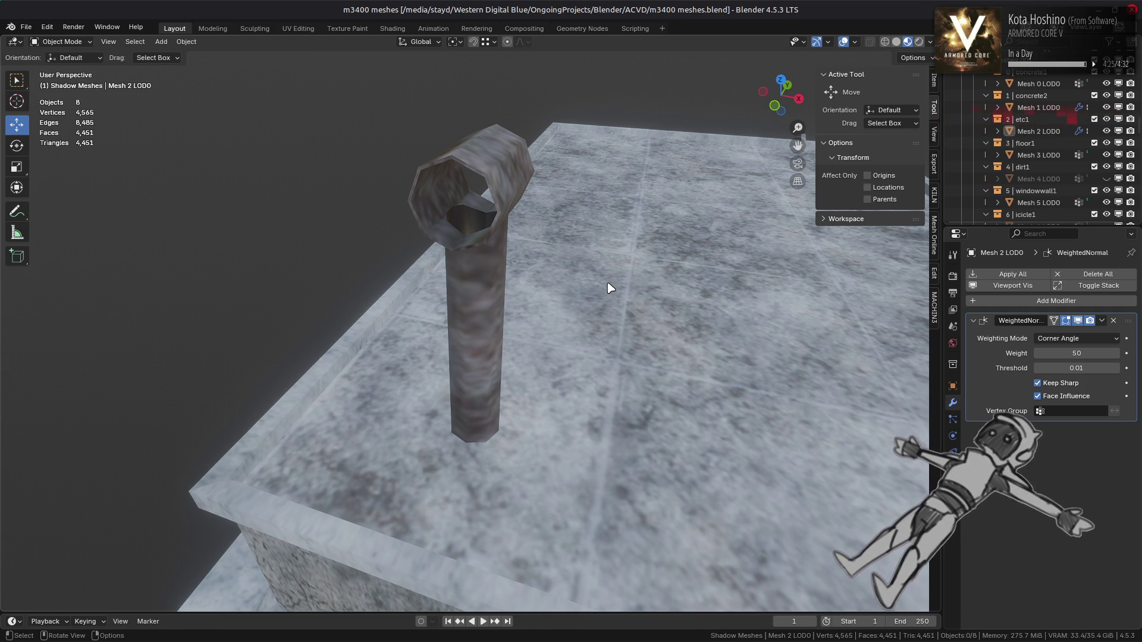
scroll(595, 293, down, 8)
mouse_move(594, 293)
middle_down()
mouse_move(498, 357)
mouse_move(536, 349)
mouse_move(515, 314)
mouse_move(583, 320)
mouse_move(537, 337)
mouse_move(350, 334)
mouse_move(387, 324)
mouse_move(369, 306)
middle_up()
scroll(387, 324, up, 3)
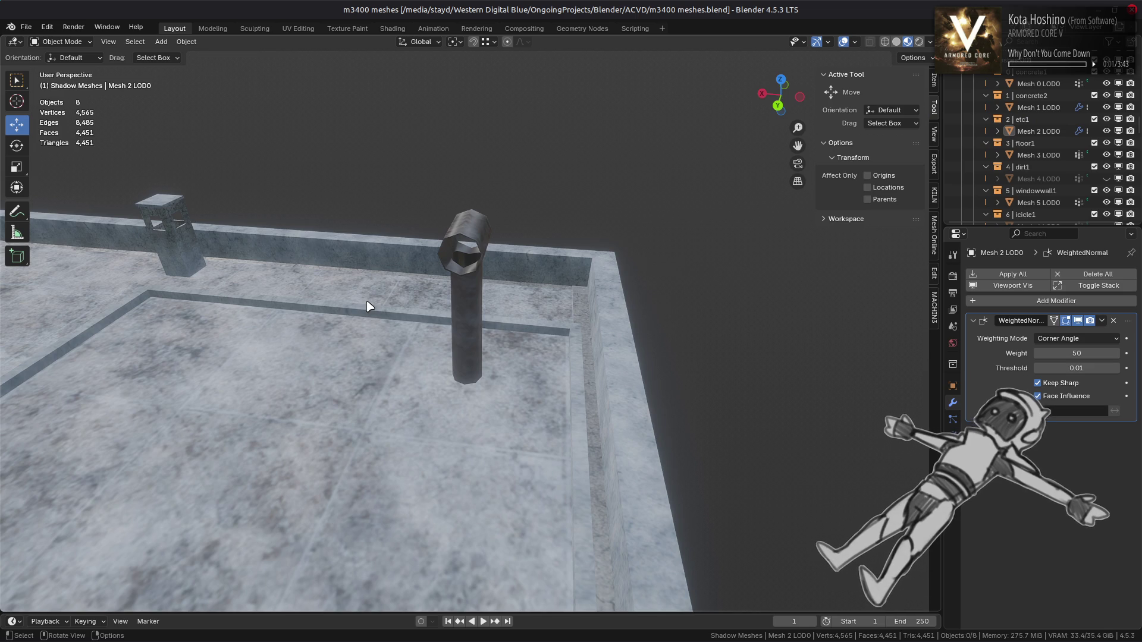
mouse_move(369, 306)
middle_down()
mouse_move(334, 329)
mouse_move(408, 323)
mouse_move(343, 329)
mouse_move(602, 347)
mouse_move(398, 305)
mouse_move(435, 316)
middle_up()
scroll(323, 326, down, 3)
scroll(426, 339, down, 2)
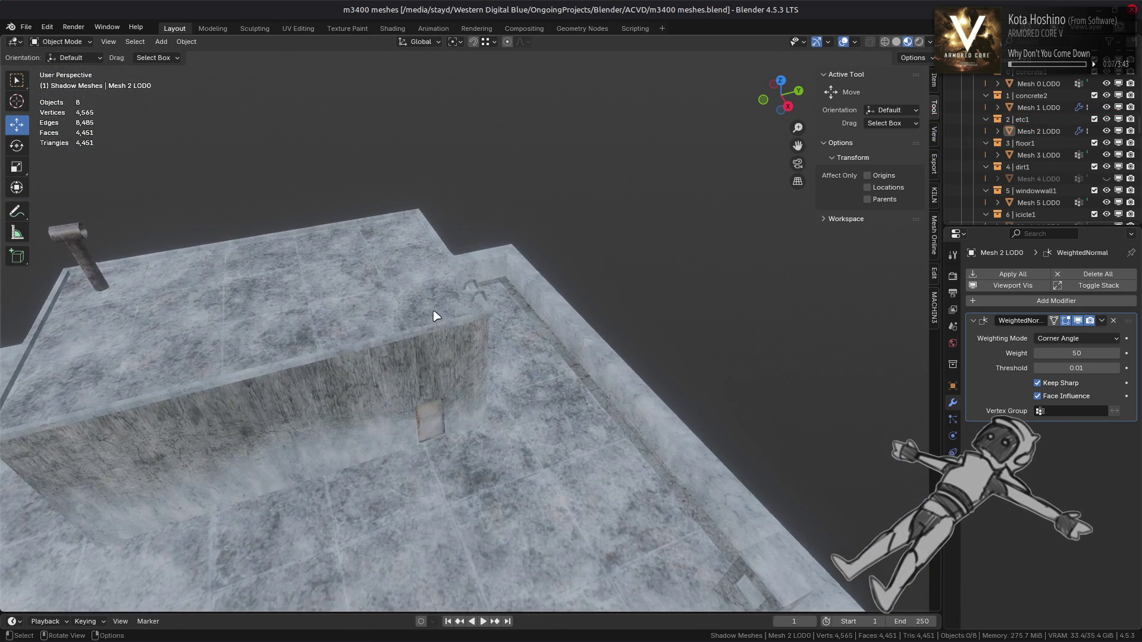
mouse_move(489, 349)
middle_down()
mouse_move(565, 332)
mouse_move(420, 308)
mouse_move(403, 339)
mouse_move(555, 446)
mouse_move(357, 337)
mouse_move(502, 428)
middle_up()
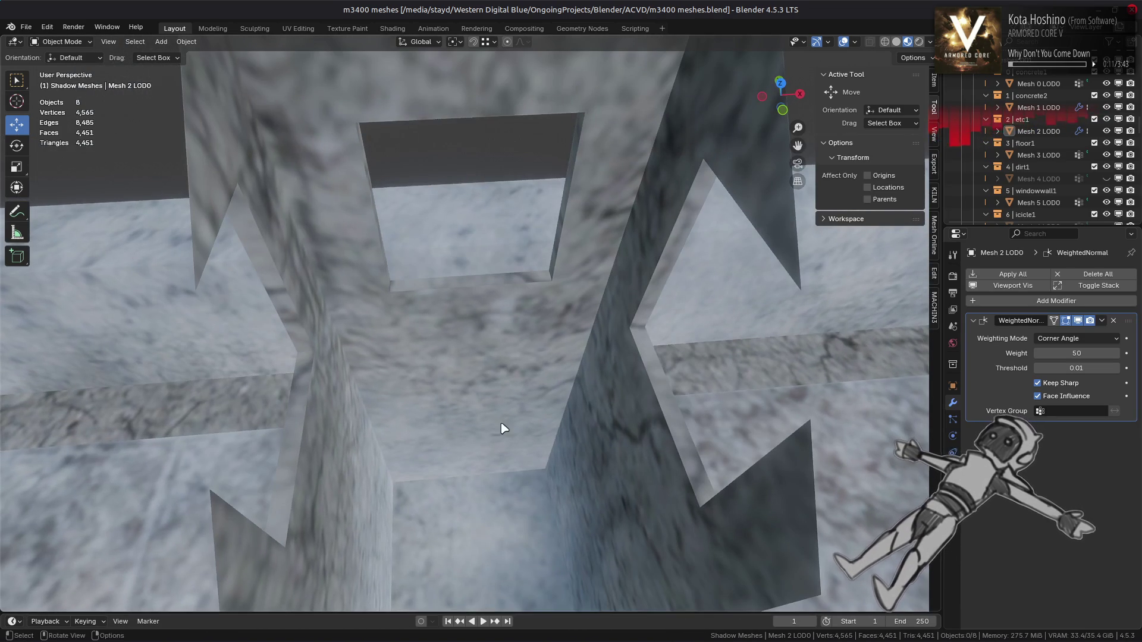
click(501, 421)
key(Tab)
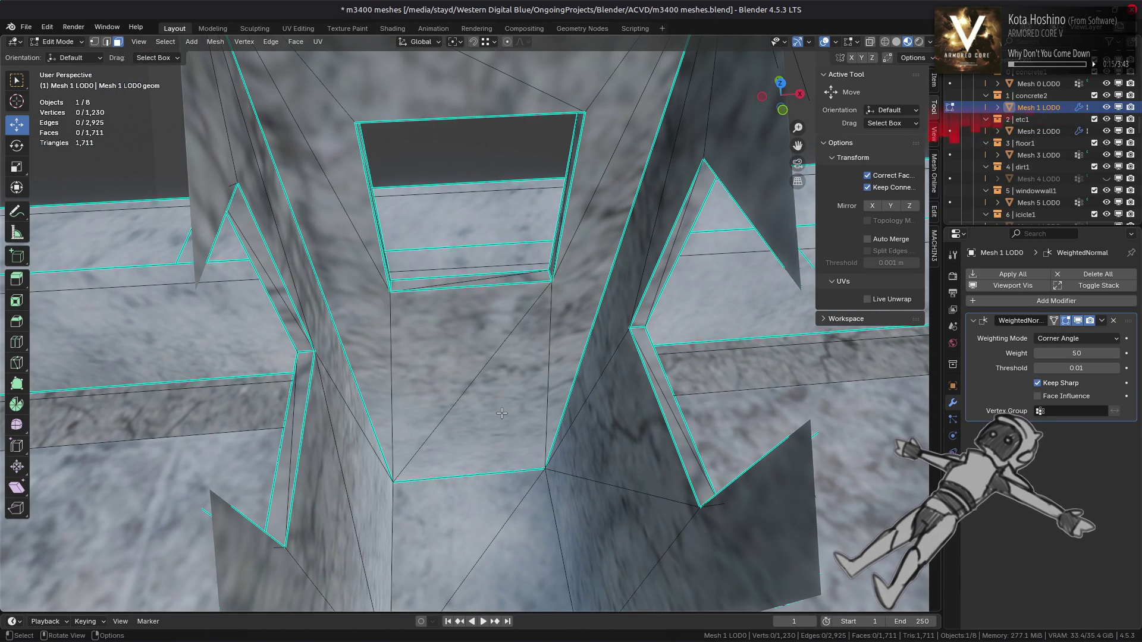
Select several faces on a rooftop pillar of Mesh 1 LOD0
middle_drag(532, 521, 465, 522)
click(473, 381)
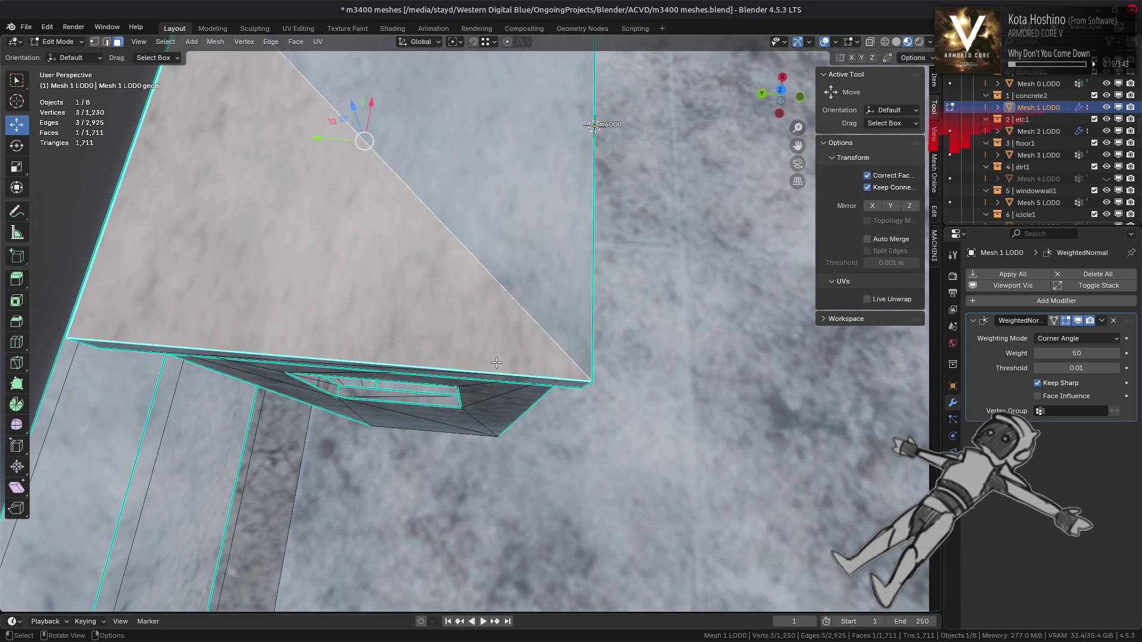
click(500, 449)
click(458, 247)
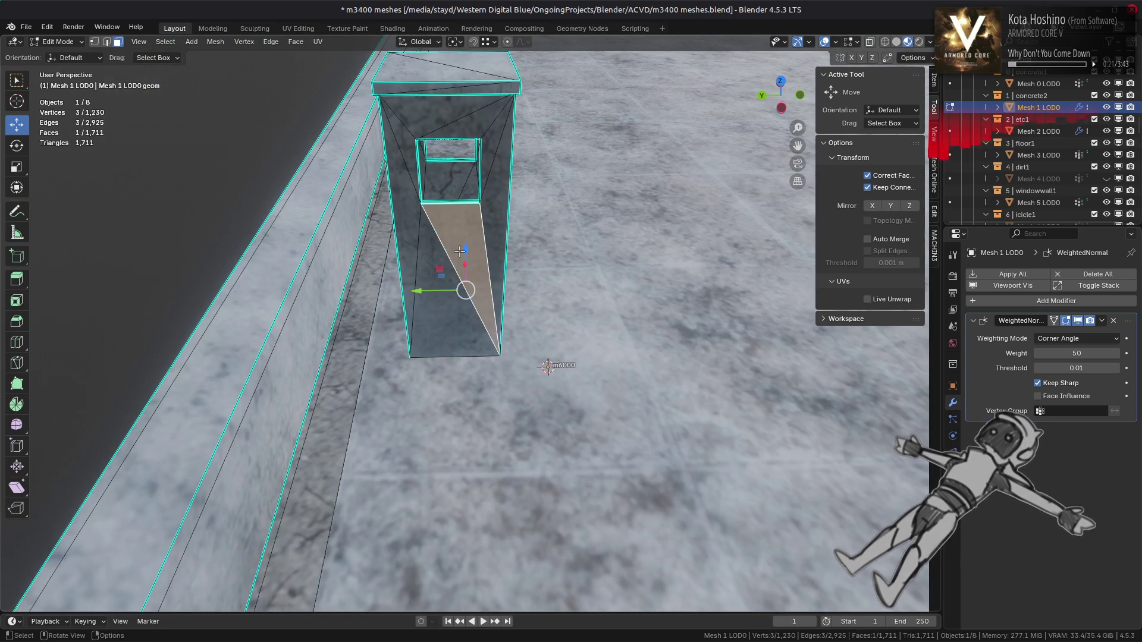
scroll(477, 288, down, 5)
mouse_move(530, 357)
middle_down()
mouse_move(571, 221)
mouse_move(585, 217)
middle_up()
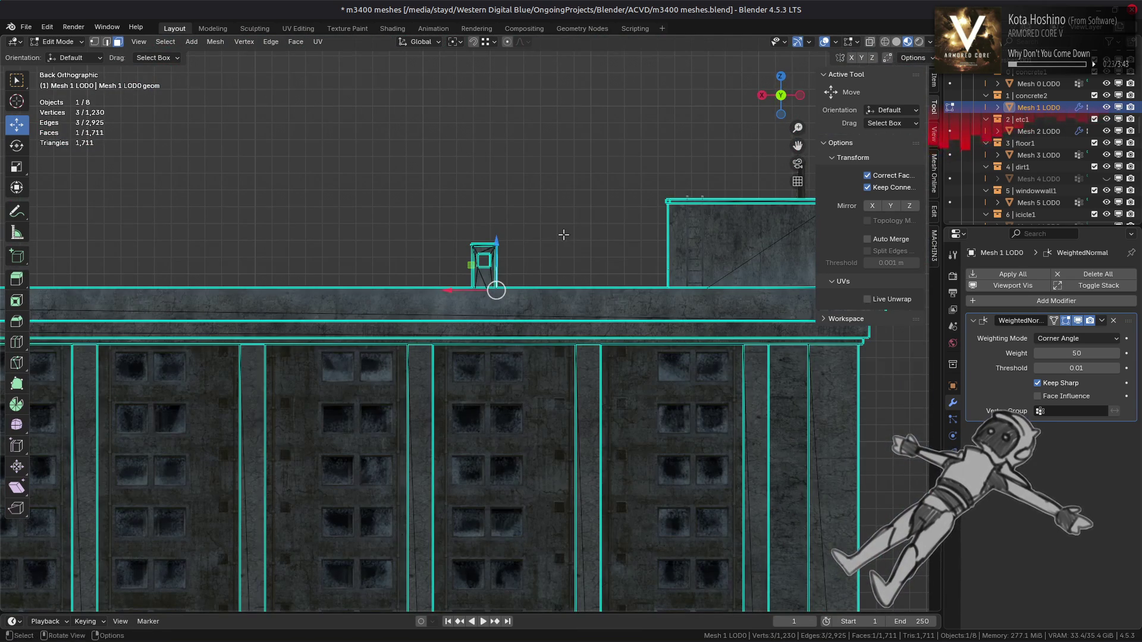
Box-select the pillars along the roof in vertex mode and extend to all linked geometry
key(1)
scroll(560, 231, down, 4)
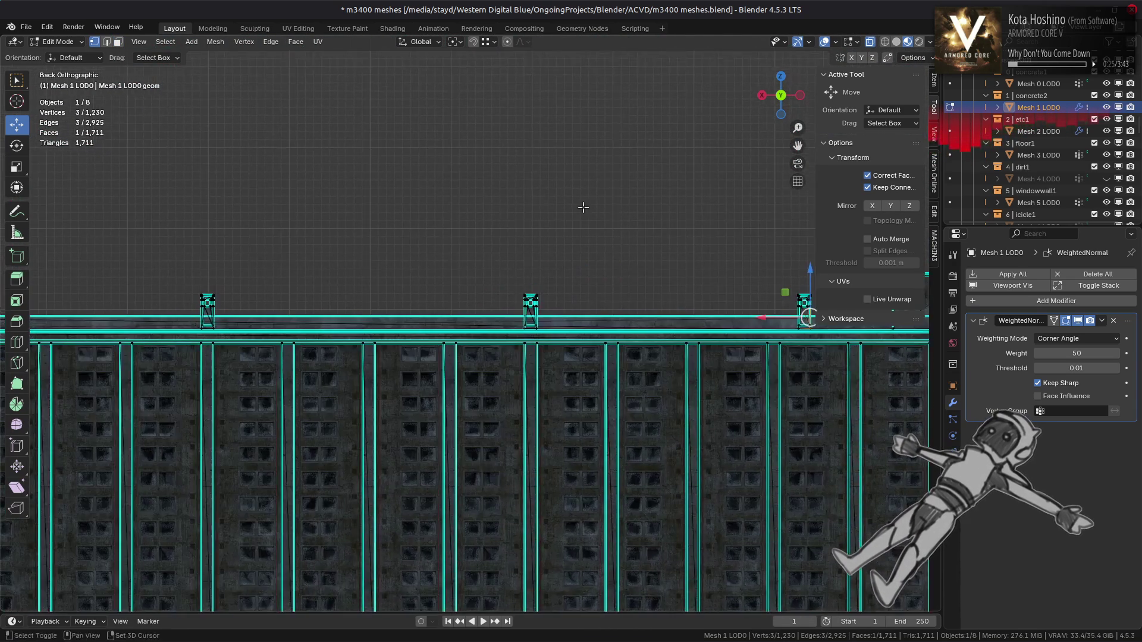
scroll(234, 271, down, 3)
scroll(201, 282, up, 2)
drag(89, 285, 731, 332)
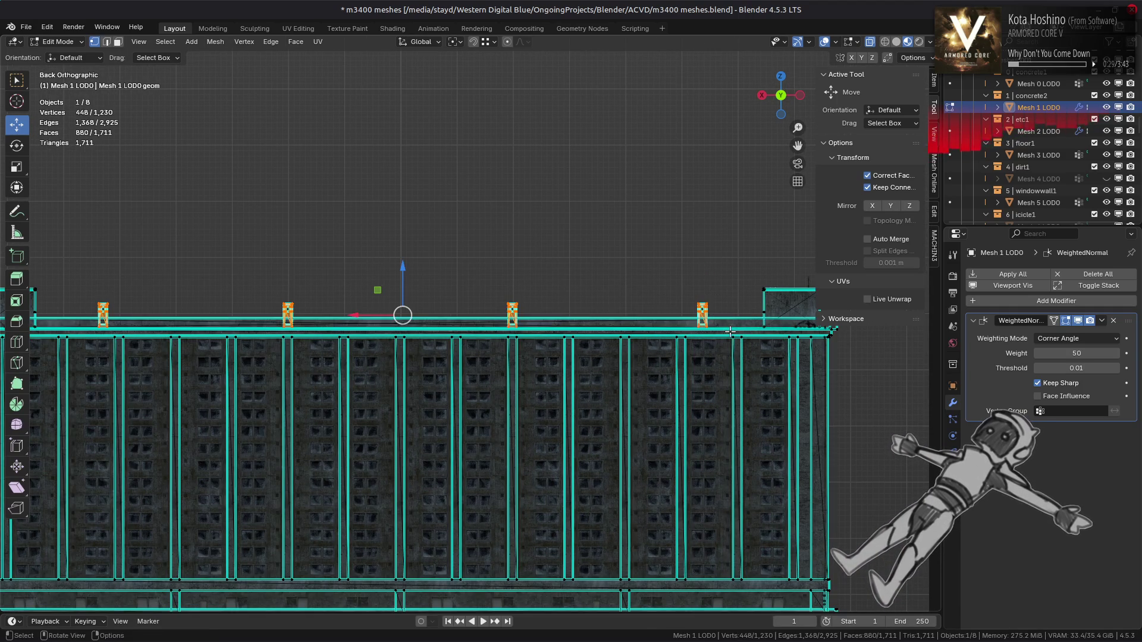
key(ctrl+l)
scroll(669, 283, down, 2)
middle_drag(669, 283, 596, 324)
scroll(597, 324, up, 4)
scroll(597, 324, up, 4)
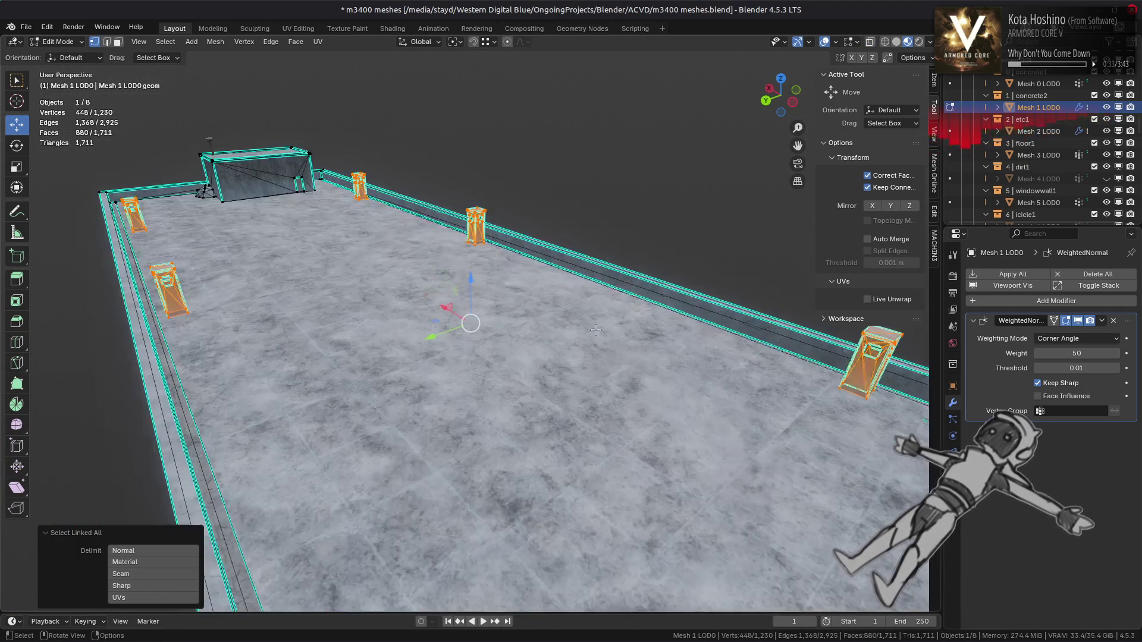
Switch to face mode, inspect a rooftop pillar up close, and deselect everything
key(3)
middle_drag(584, 382, 555, 331)
scroll(571, 363, up, 3)
scroll(555, 331, up, 4)
key(alt+a)
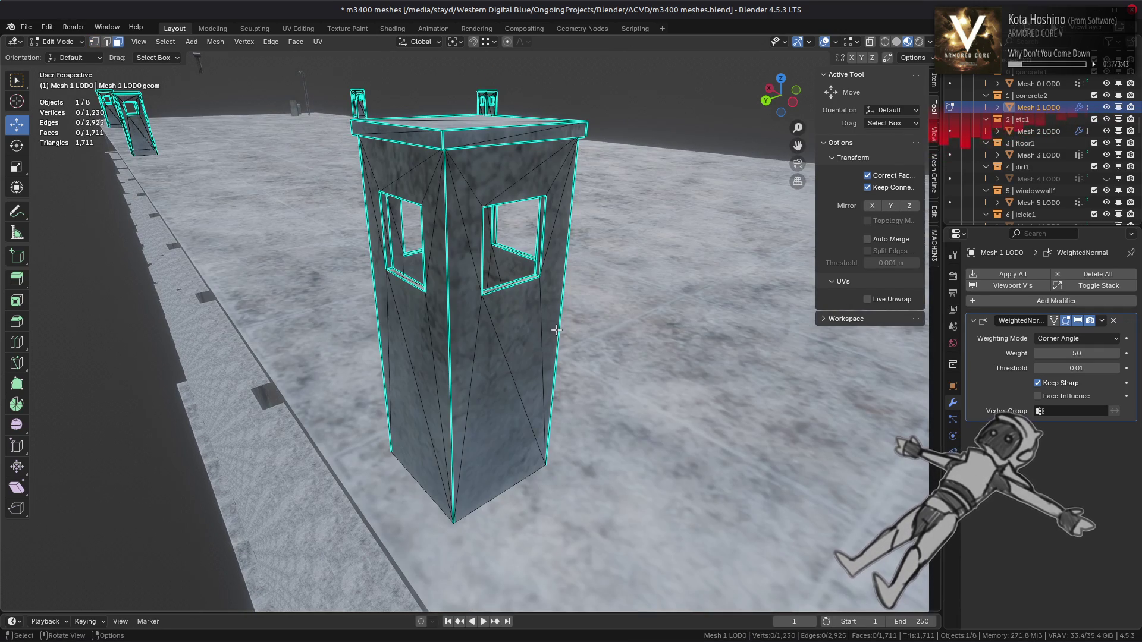
scroll(519, 410, up, 6)
Select all edges sharper than 60° in edge select mode
key(2)
click(165, 41)
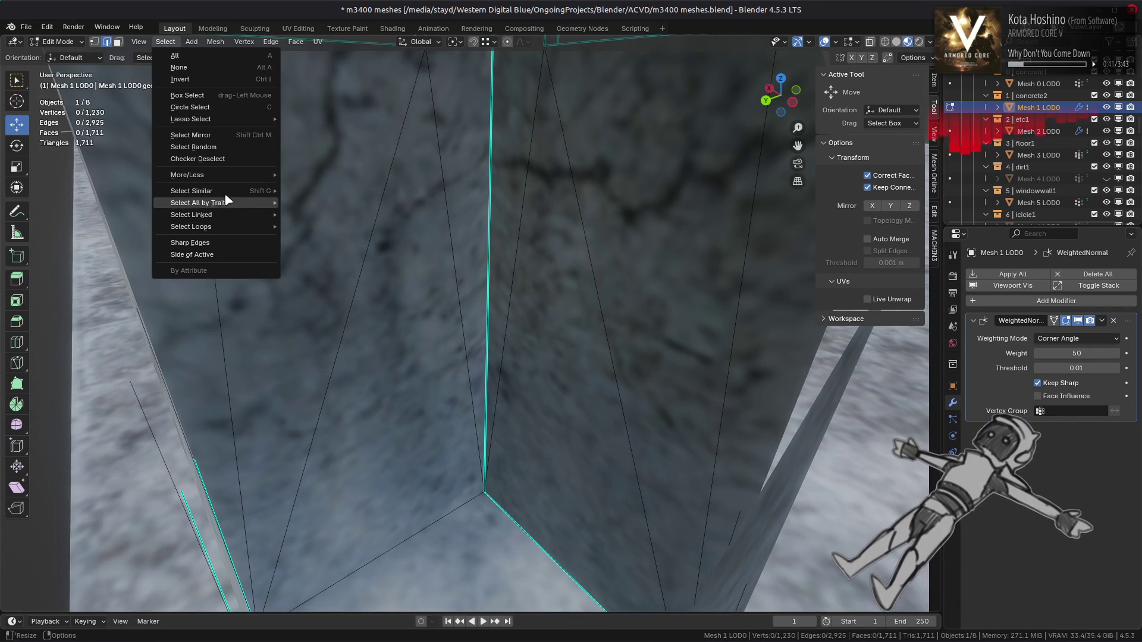
mouse_move(226, 208)
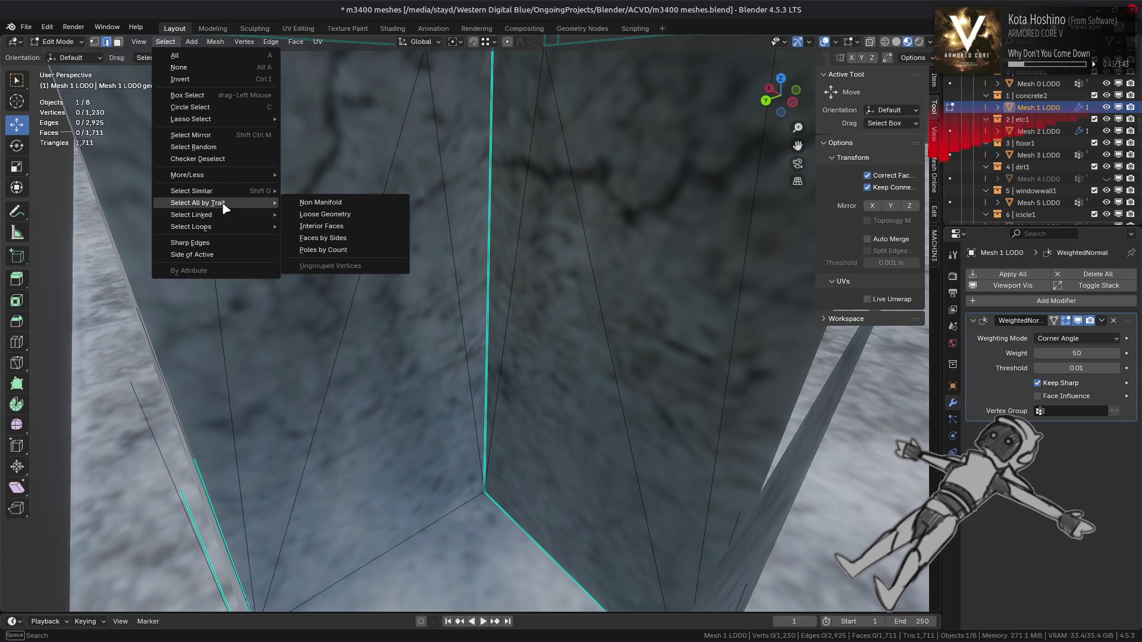
click(225, 242)
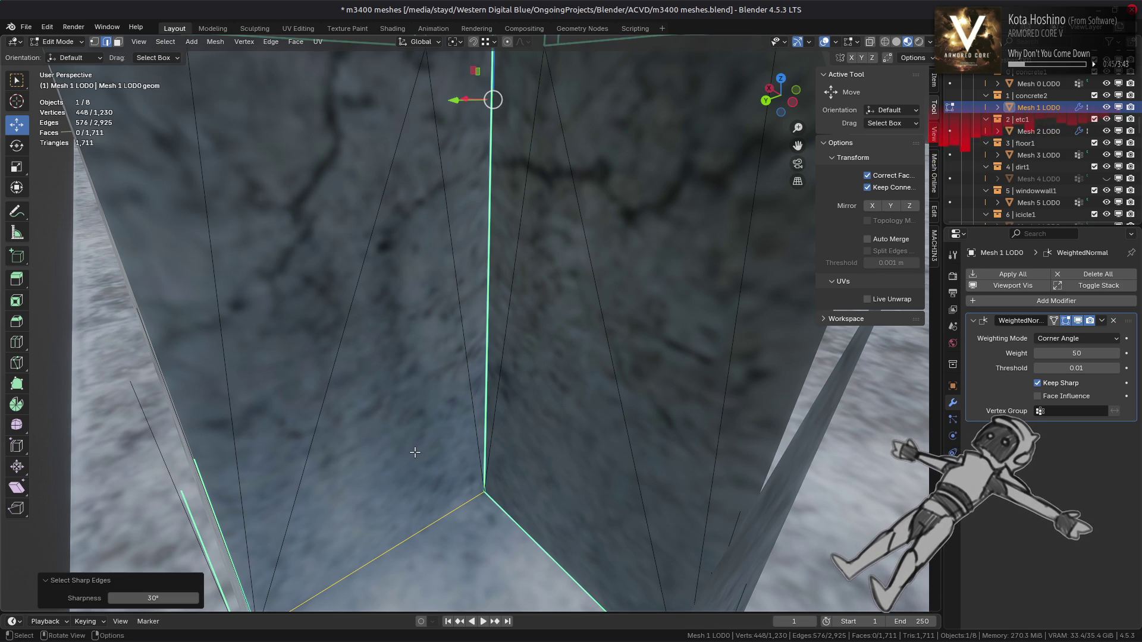
click(172, 599)
text(60)
key(Return)
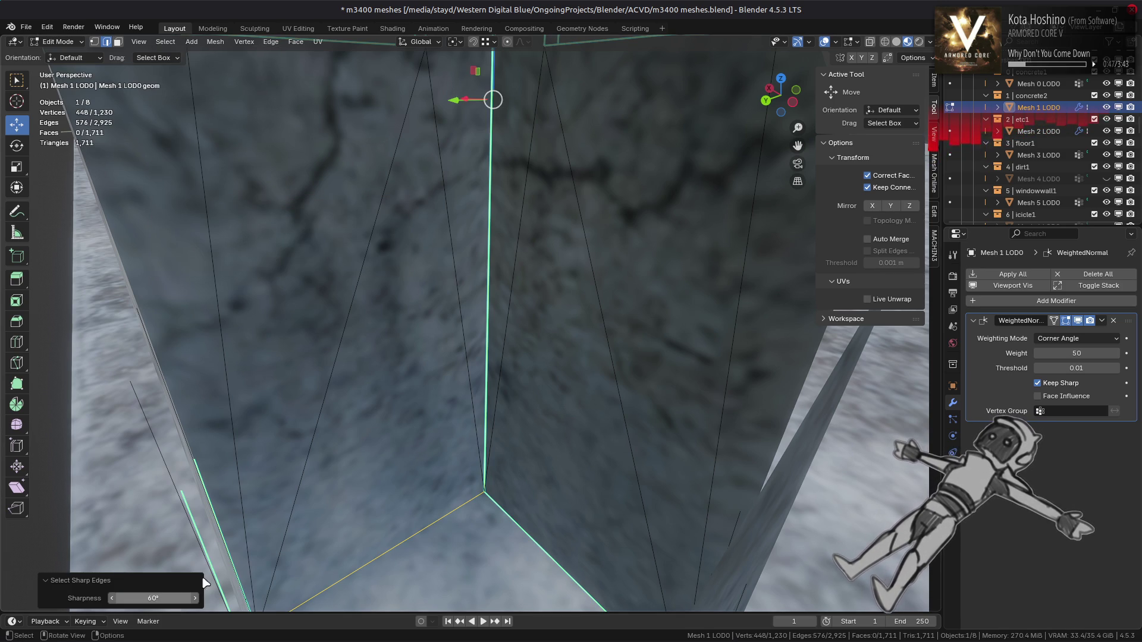
Mark the selected edges as sharp, then deselect all edges
right_click(381, 473)
click(359, 511)
scroll(504, 396, down, 10)
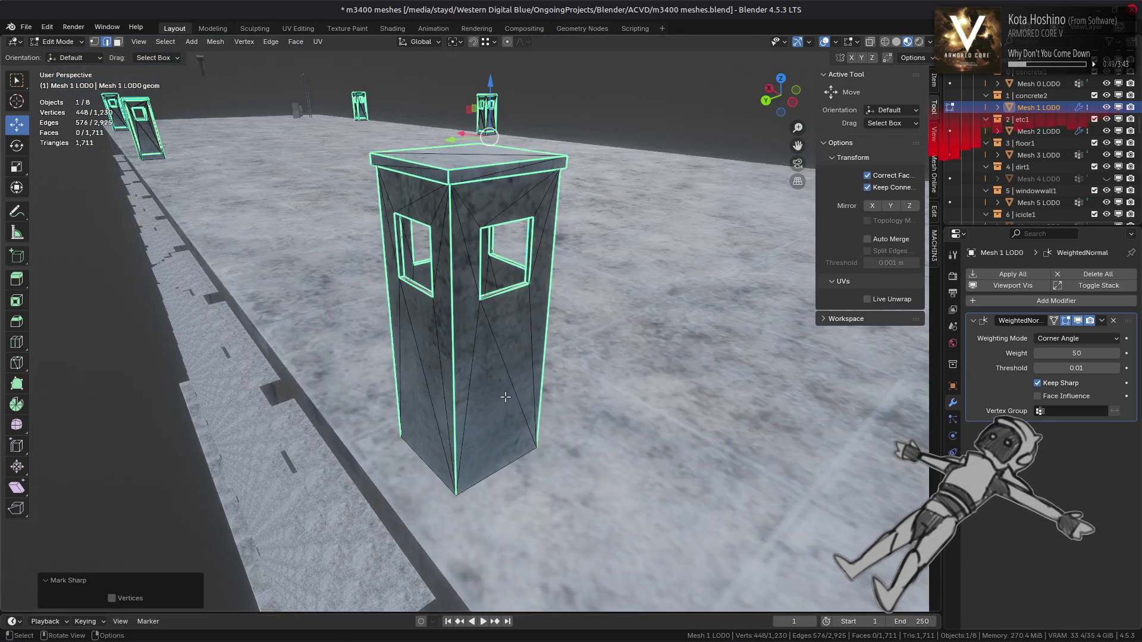
scroll(505, 397, up, 4)
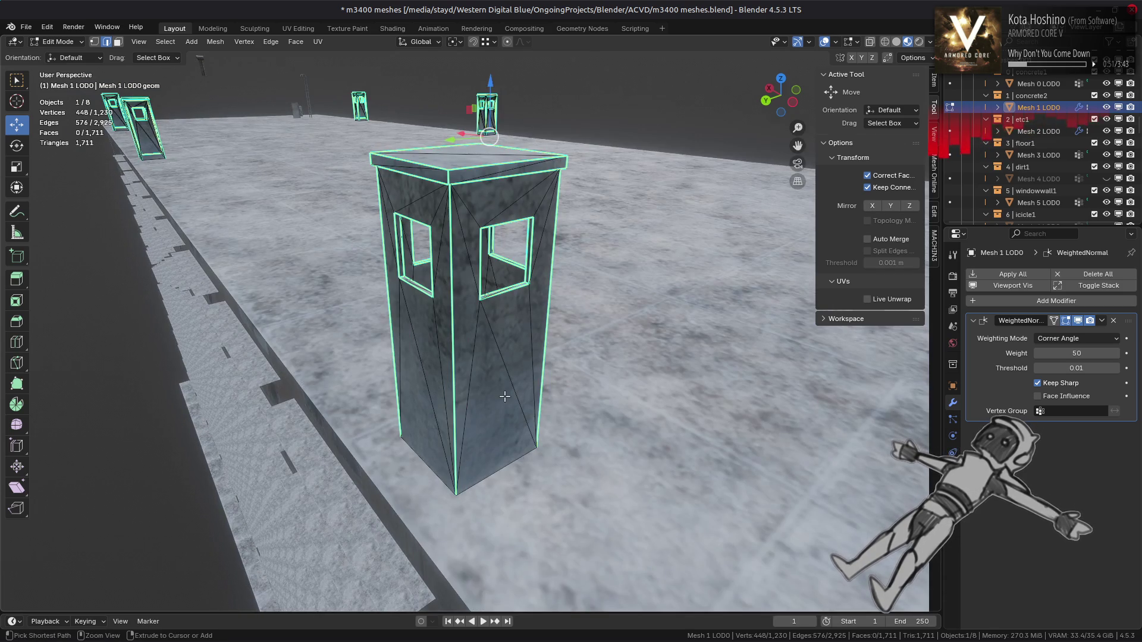
key(alt+a)
scroll(451, 384, down, 3)
middle_drag(450, 384, 454, 394)
scroll(455, 393, down, 3)
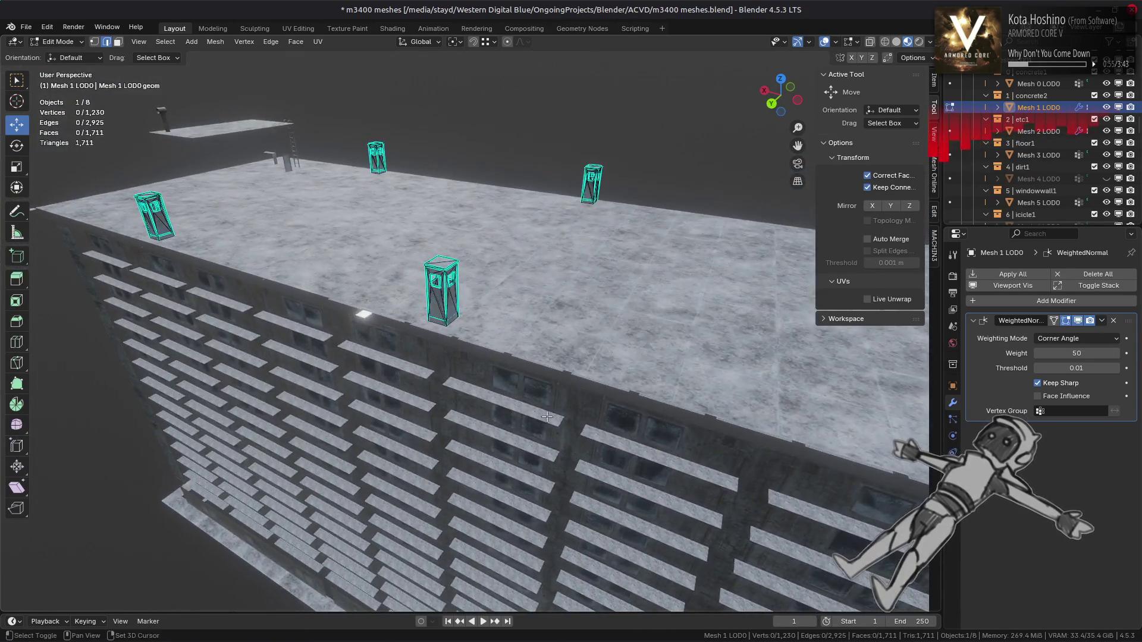
Select the floor face inside one rooftop pillar in face mode
scroll(476, 404, up, 8)
mouse_move(511, 421)
middle_down()
mouse_move(524, 426)
mouse_move(515, 430)
middle_up()
scroll(529, 427, up, 3)
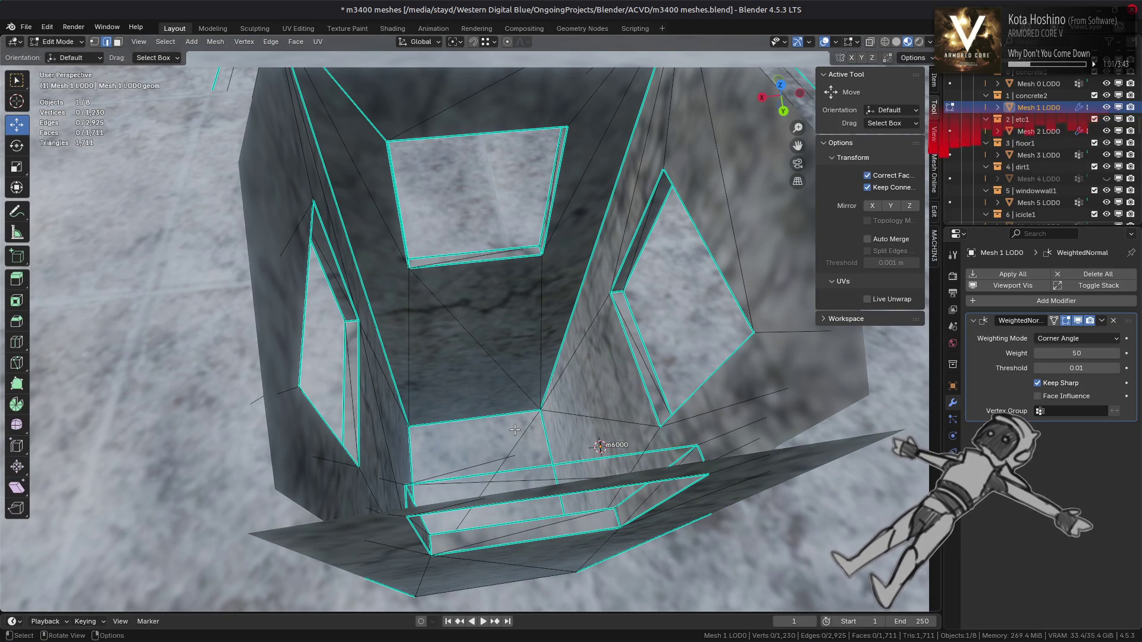
middle_drag(505, 428, 493, 470)
key(3)
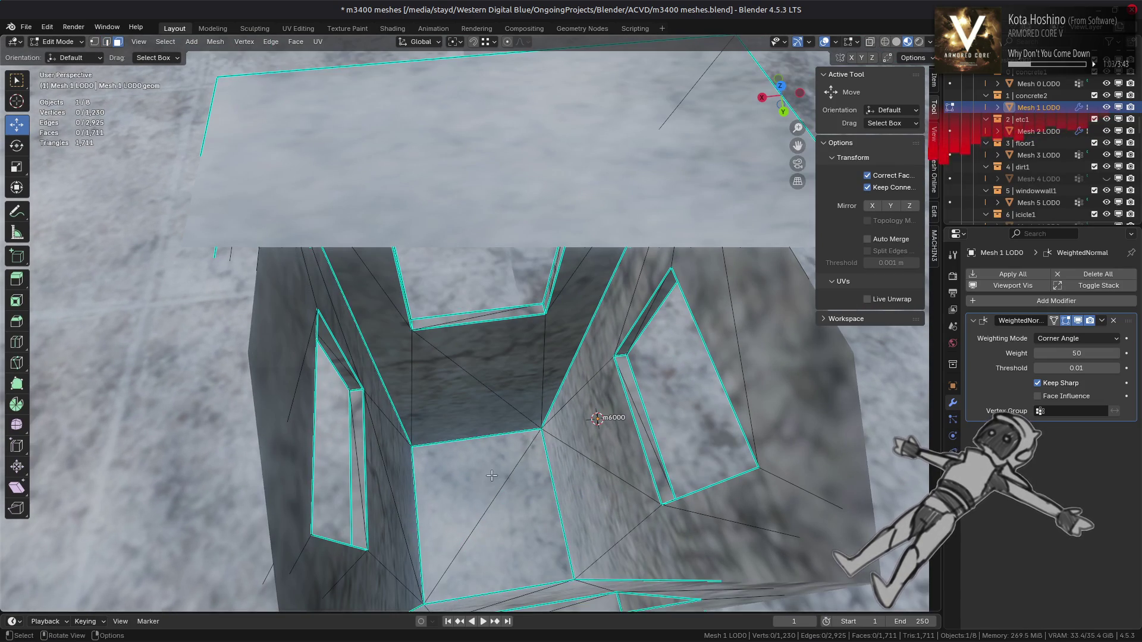
click(491, 476)
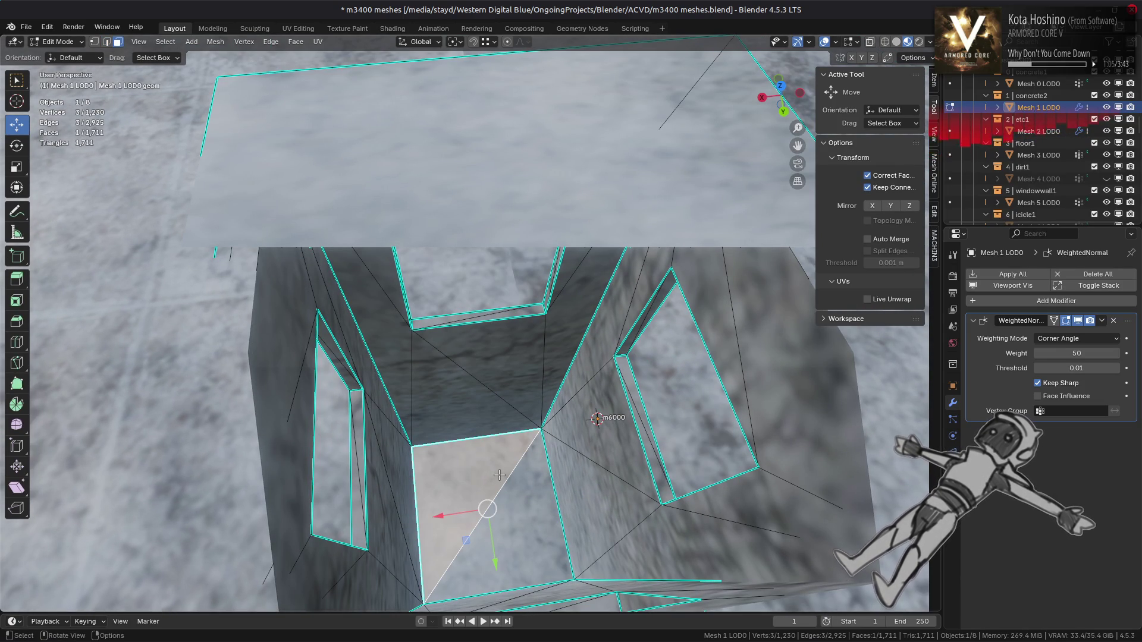
Box-select the floor faces across all four pillars from the back view
alt+middle_drag(502, 470, 491, 379)
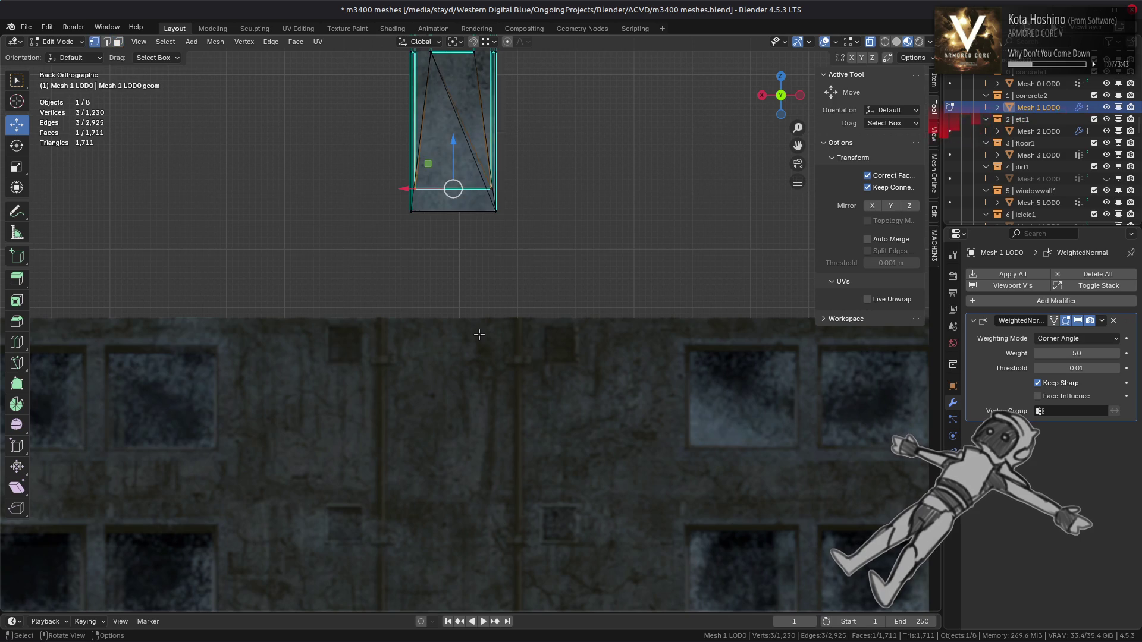
scroll(480, 335, down, 10)
shift+middle_drag(292, 315, 251, 321)
key(n)
scroll(286, 336, up, 4)
scroll(166, 329, down, 1)
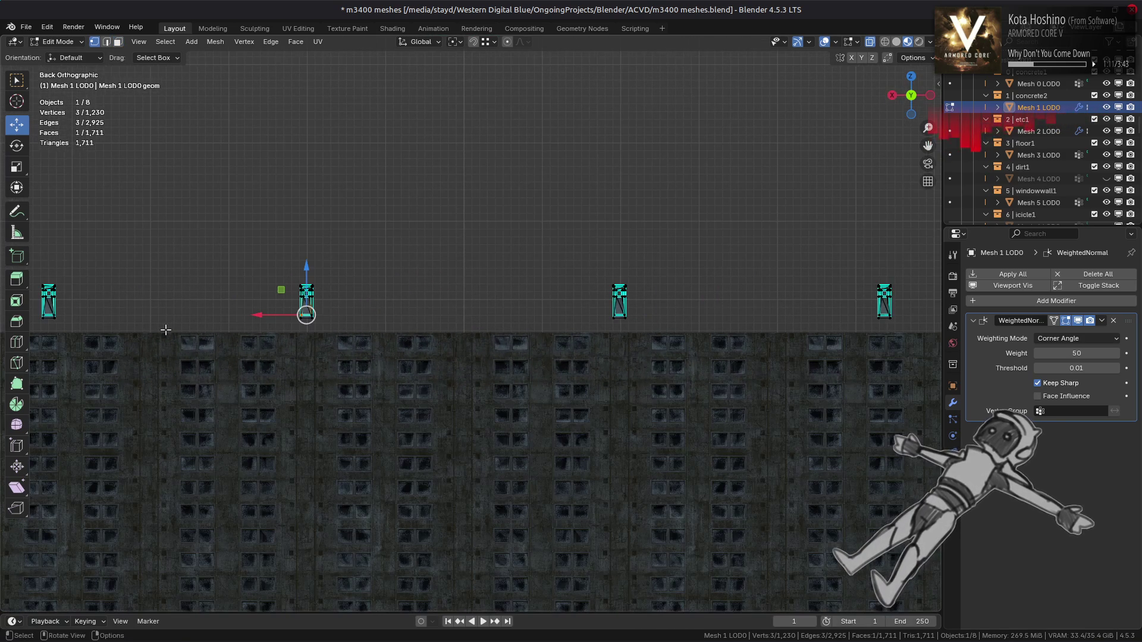
mouse_move(902, 328)
mouse_down()
mouse_move(193, 327)
mouse_move(7, 308)
mouse_up()
mouse_move(907, 332)
mouse_down()
mouse_move(520, 344)
mouse_move(39, 337)
mouse_move(12, 320)
mouse_up()
mouse_move(498, 310)
middle_down()
mouse_move(546, 389)
mouse_move(534, 409)
mouse_move(559, 431)
middle_up()
scroll(520, 352, up, 15)
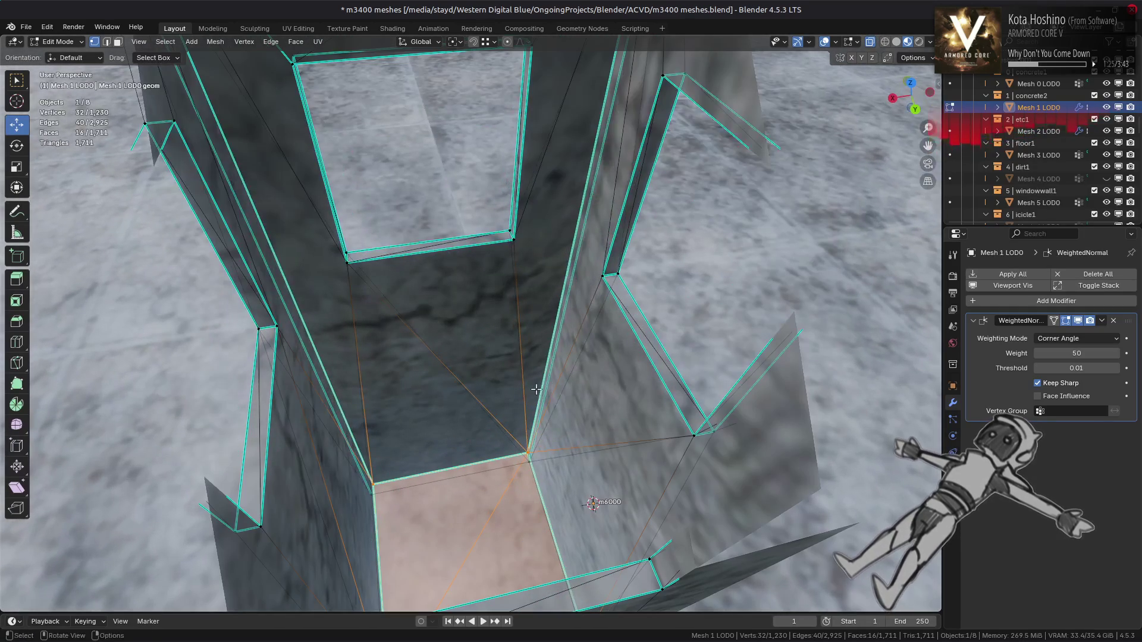
In Vertex Paint mode, fill the selected faces with black vertex colour
click(61, 42)
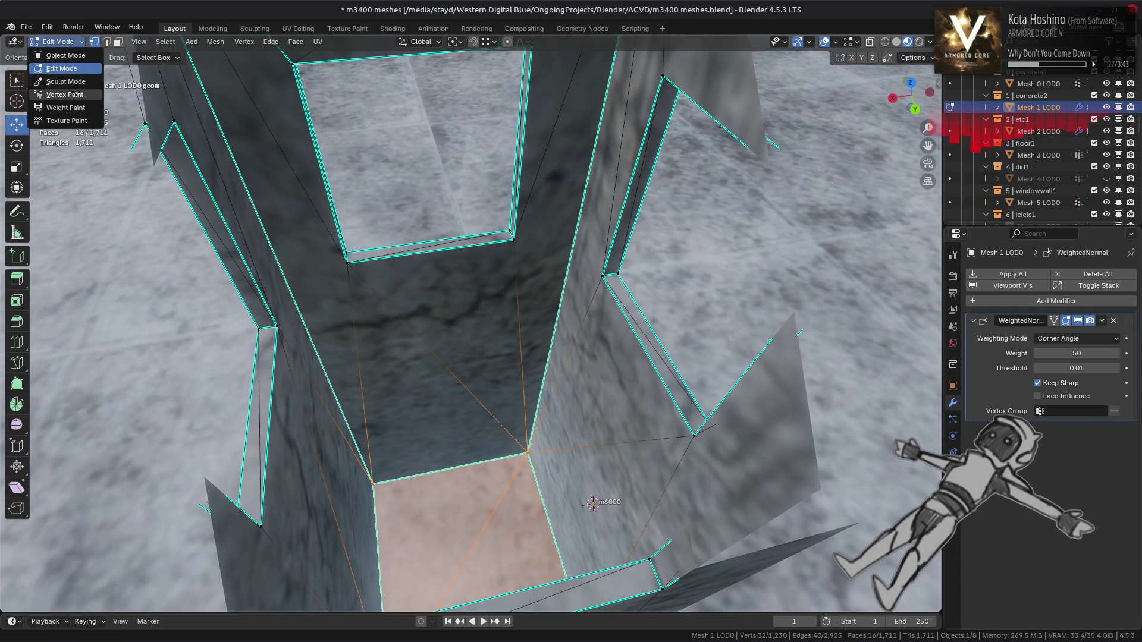
click(65, 96)
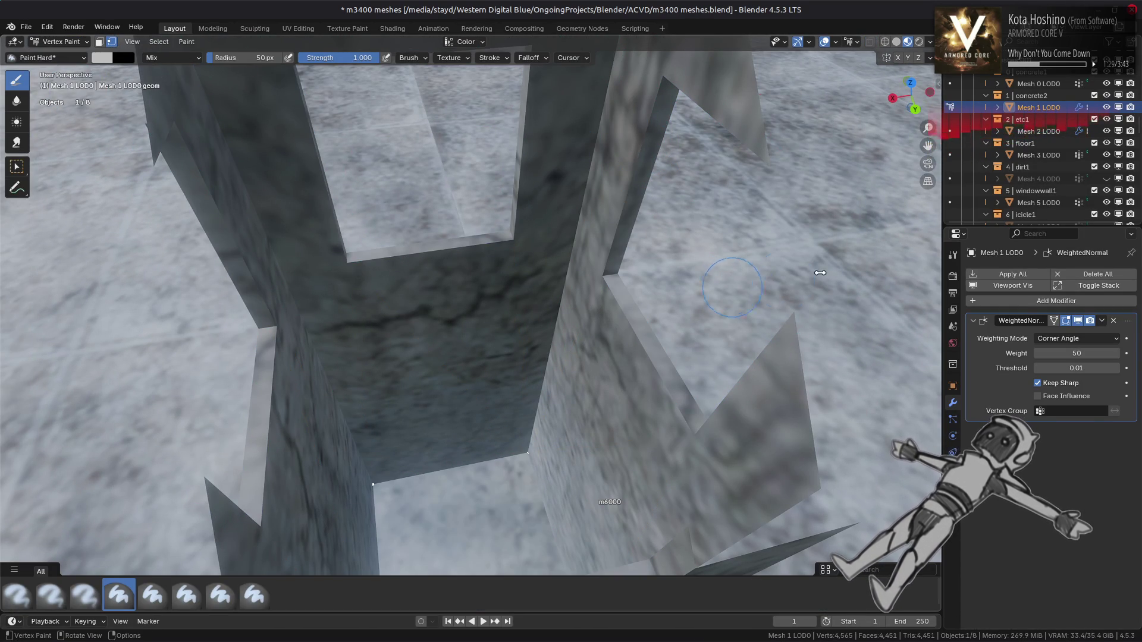
key(n)
click(902, 378)
key(n)
key(shift+k)
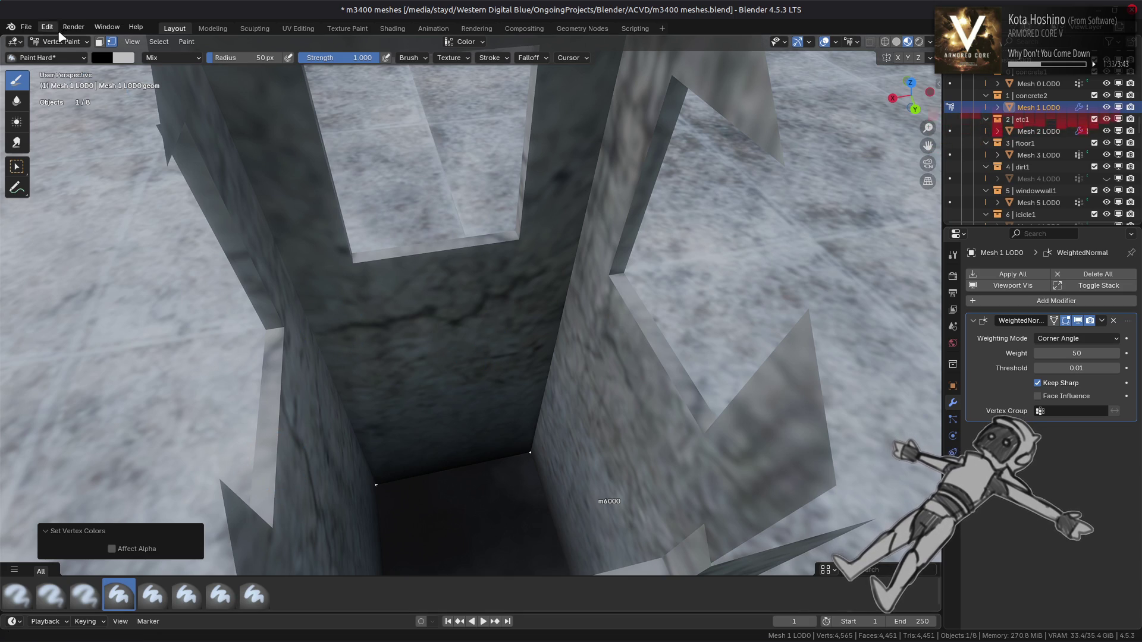
Switch back to Object Mode
click(61, 42)
click(60, 58)
scroll(400, 273, down, 5)
middle_drag(400, 273, 396, 224)
scroll(396, 223, up, 3)
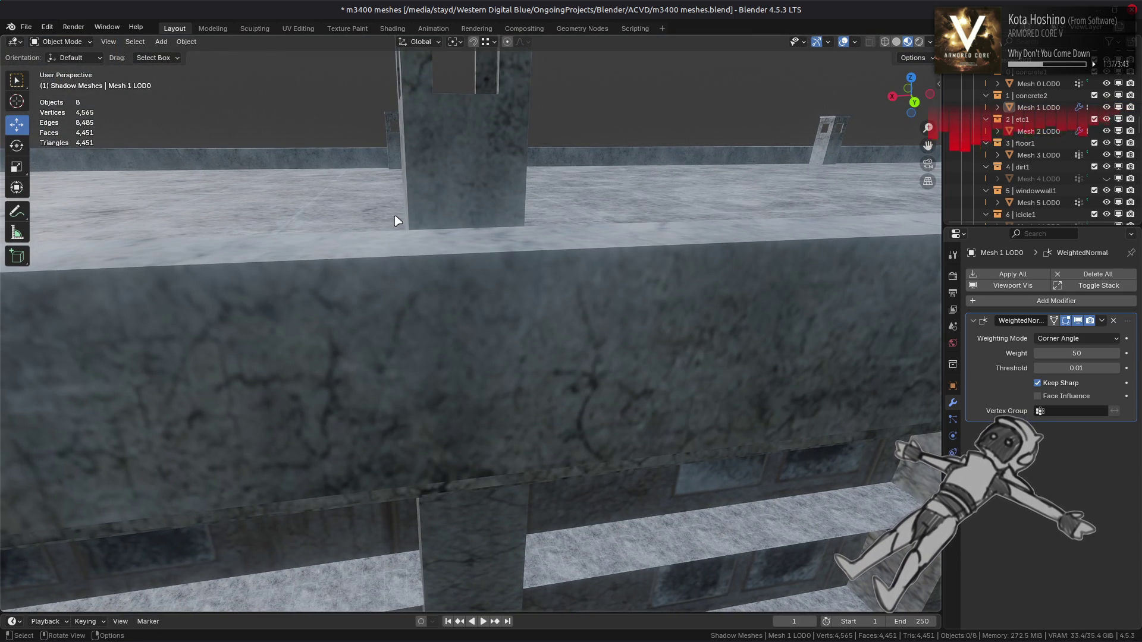
Save the file, then in Edit Mode select the linked pillar and reveal hidden geometry
scroll(398, 220, down, 3)
key(ctrl+s)
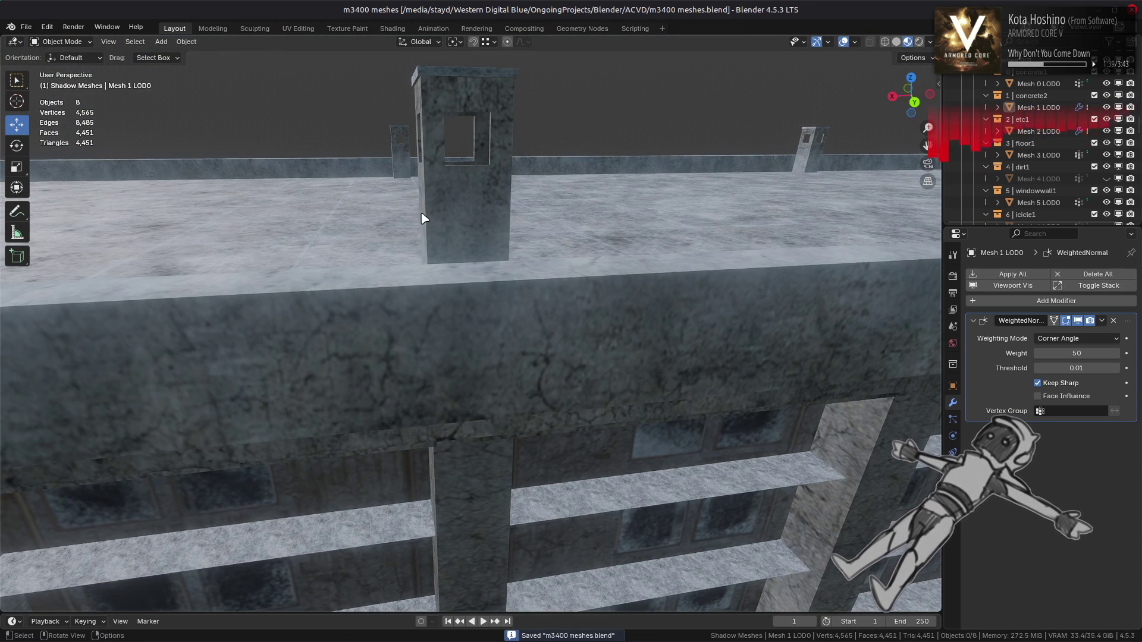
click(422, 218)
key(Tab)
key(ctrl+l)
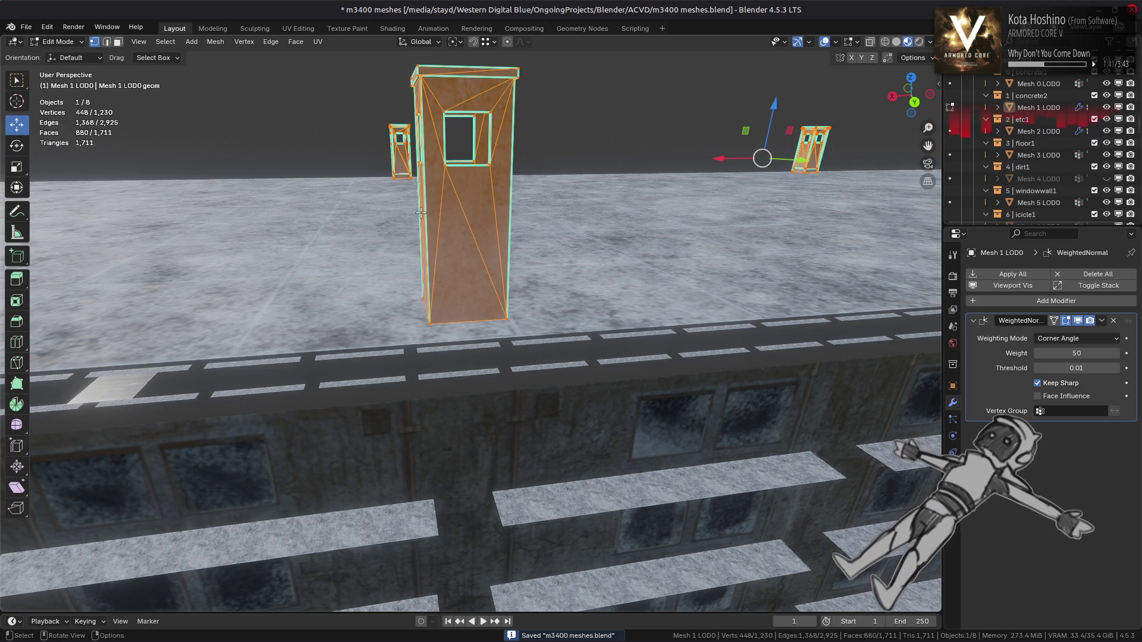
key(alt+h)
click(125, 598)
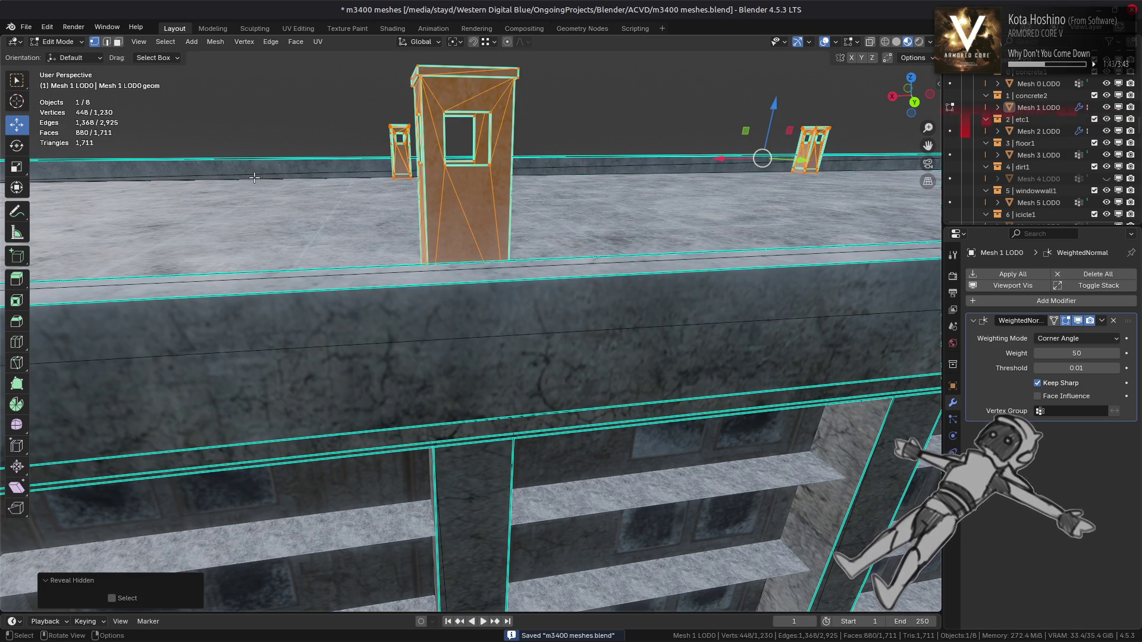
Extend the face selection linked within sharp edges and separate it into a new object
key(3)
key(ctrl+l)
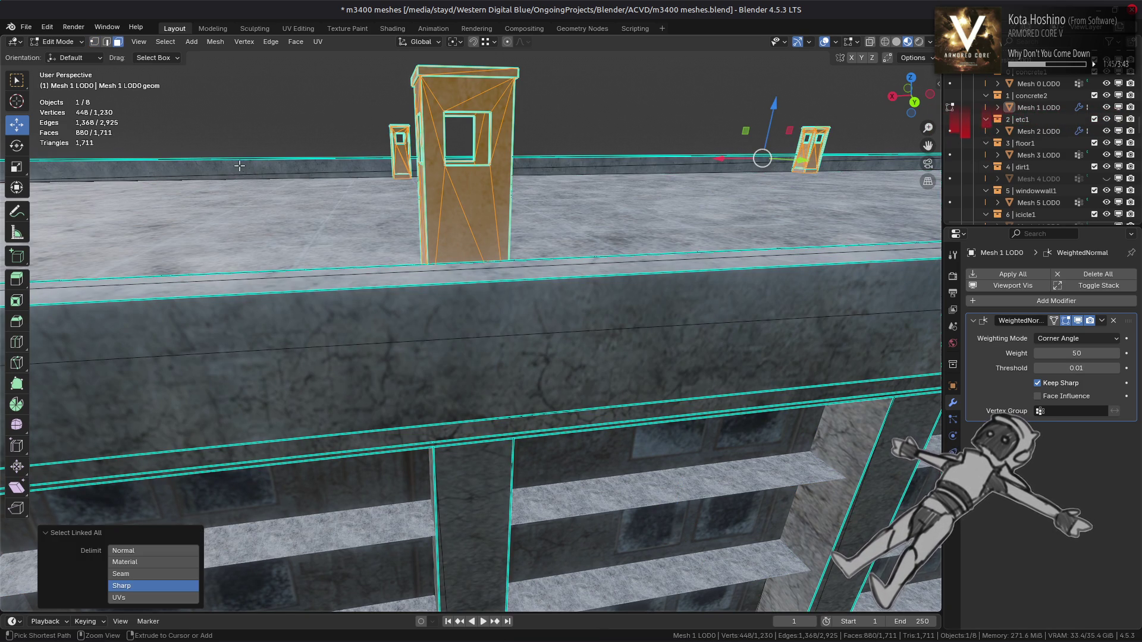
click(215, 42)
mouse_move(271, 150)
click(336, 149)
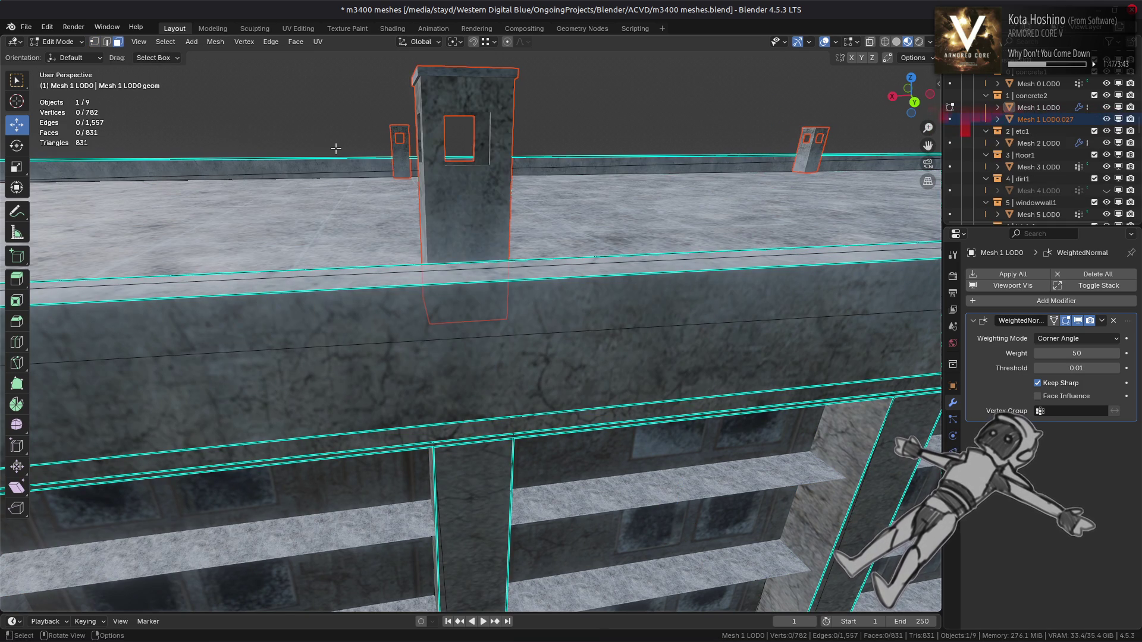
Return to Object Mode and select the new Mesh 1 LOD0.027 object
click(60, 42)
click(56, 55)
middle_drag(352, 204, 382, 240)
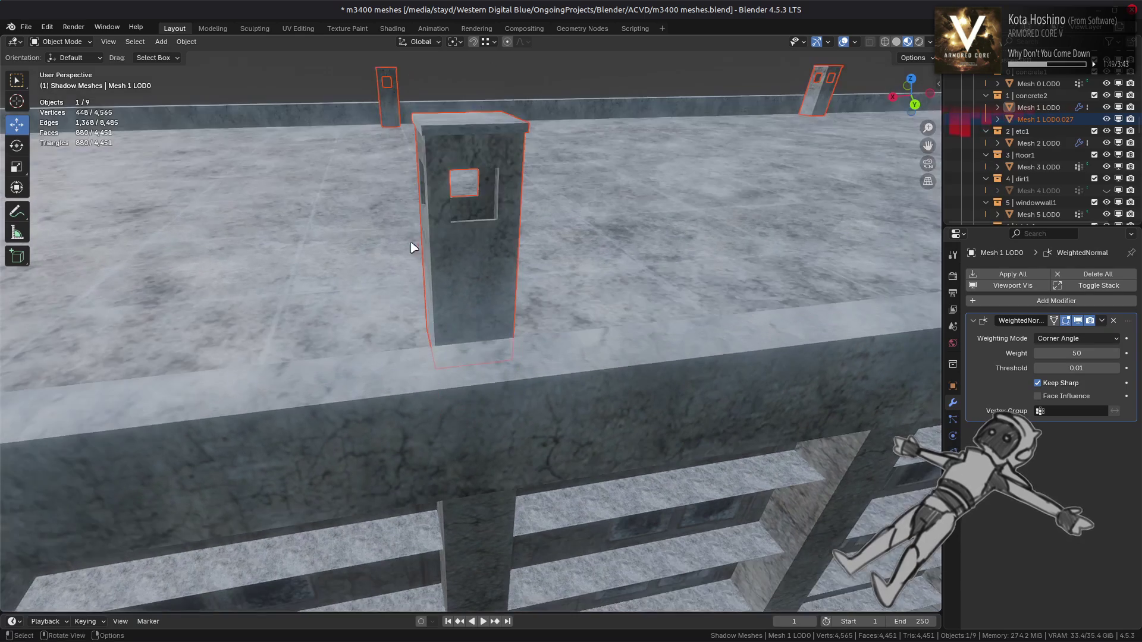
click(479, 253)
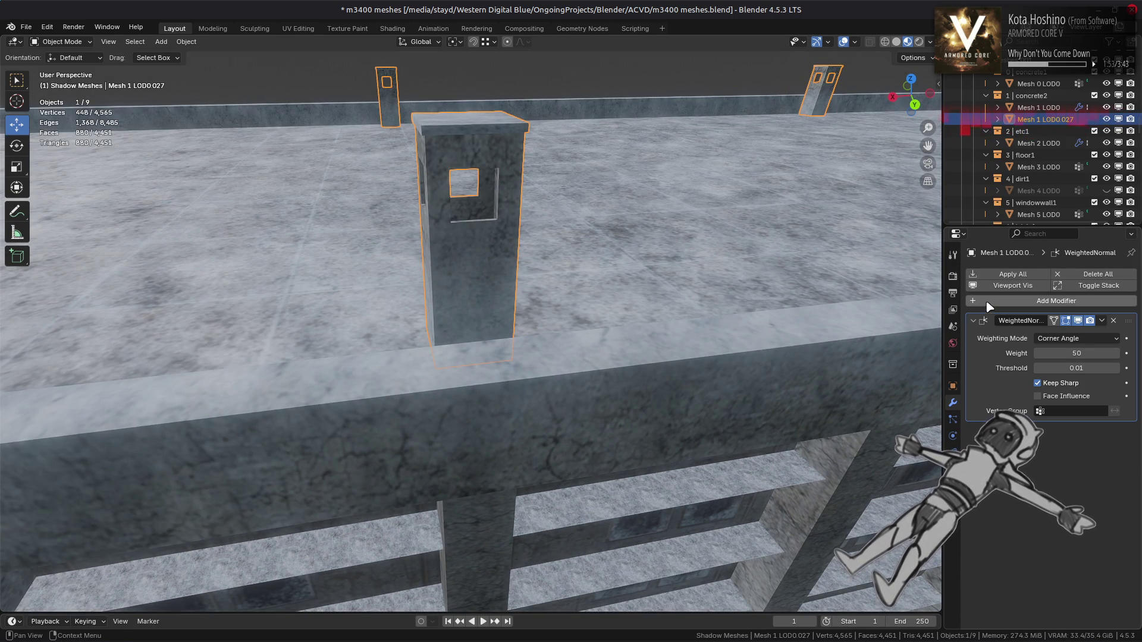
Save m3400 meshes.blend and append a data-block from m4000 meshes new.blend
key(ctrl+s)
click(26, 27)
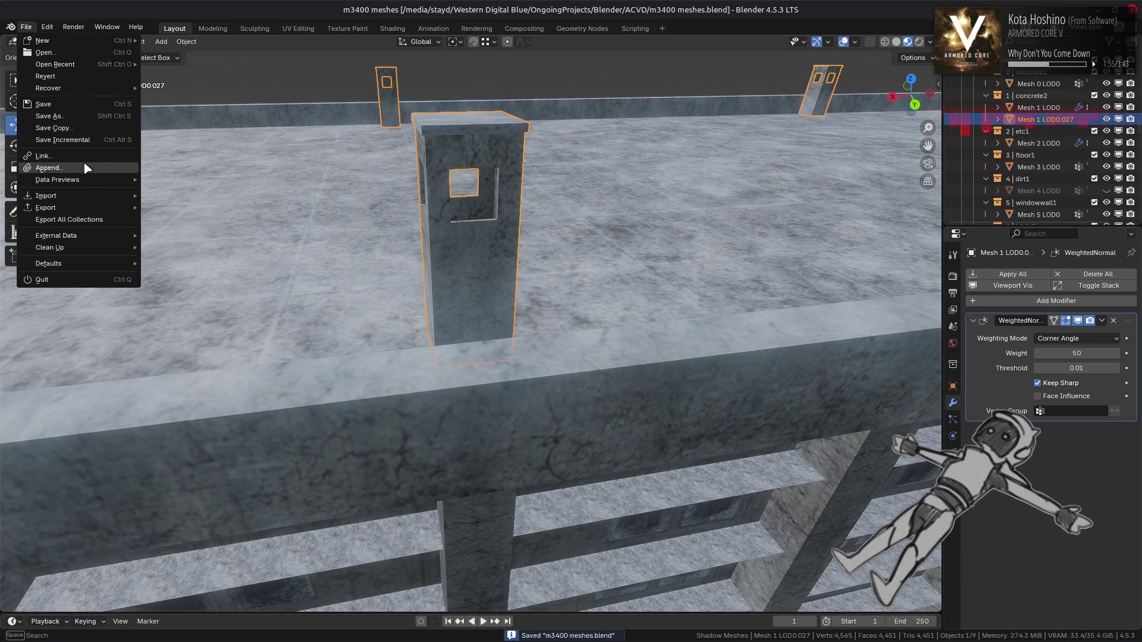
click(47, 167)
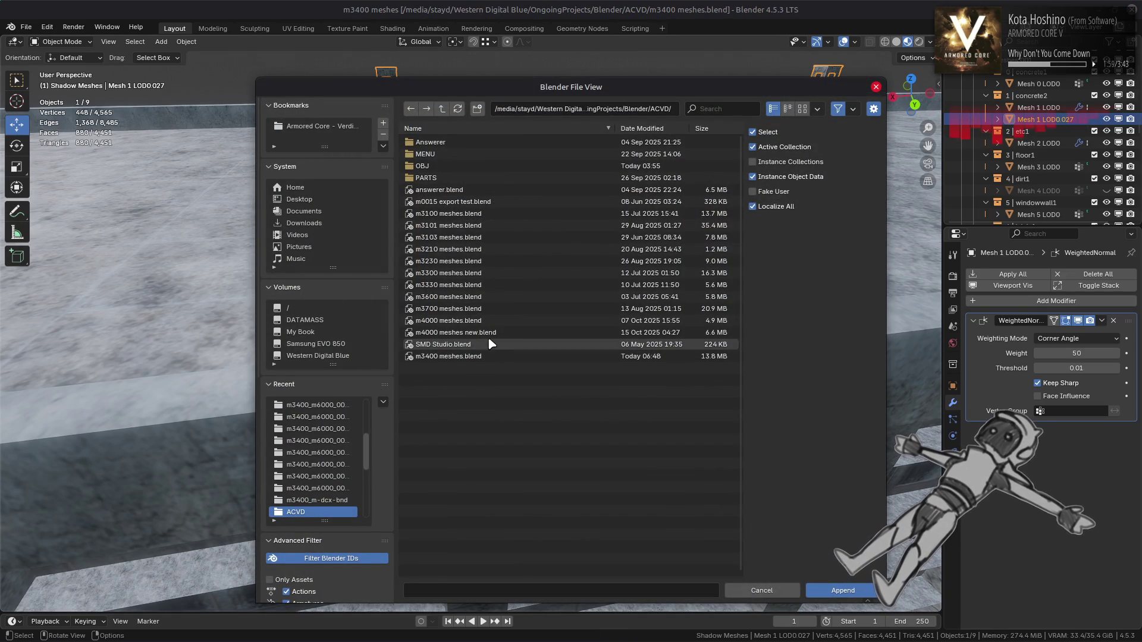
click(465, 333)
key(Return)
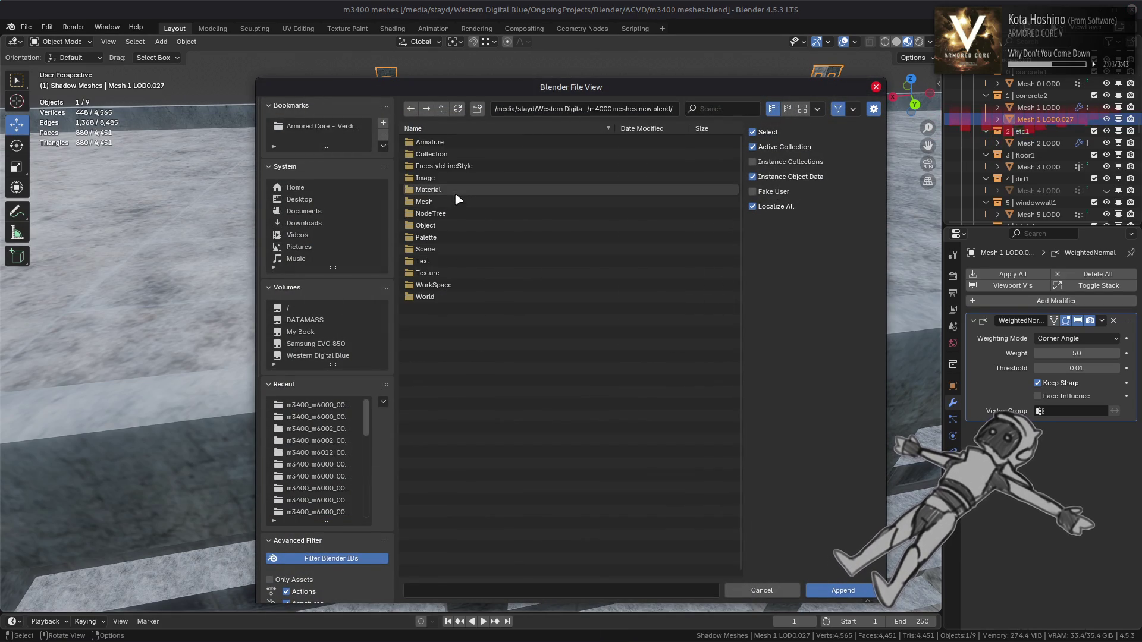
double_click(450, 217)
double_click(452, 156)
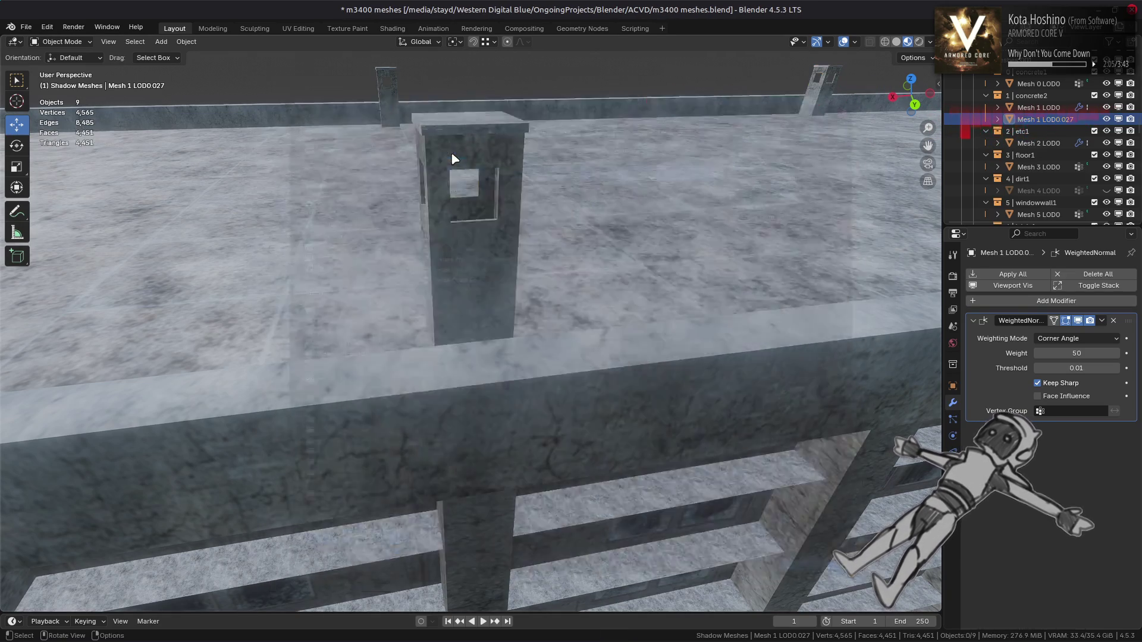
Add an AO Gen geometry-nodes modifier above WeightedNormal with Multiply on, and switch to solid shading
click(1013, 301)
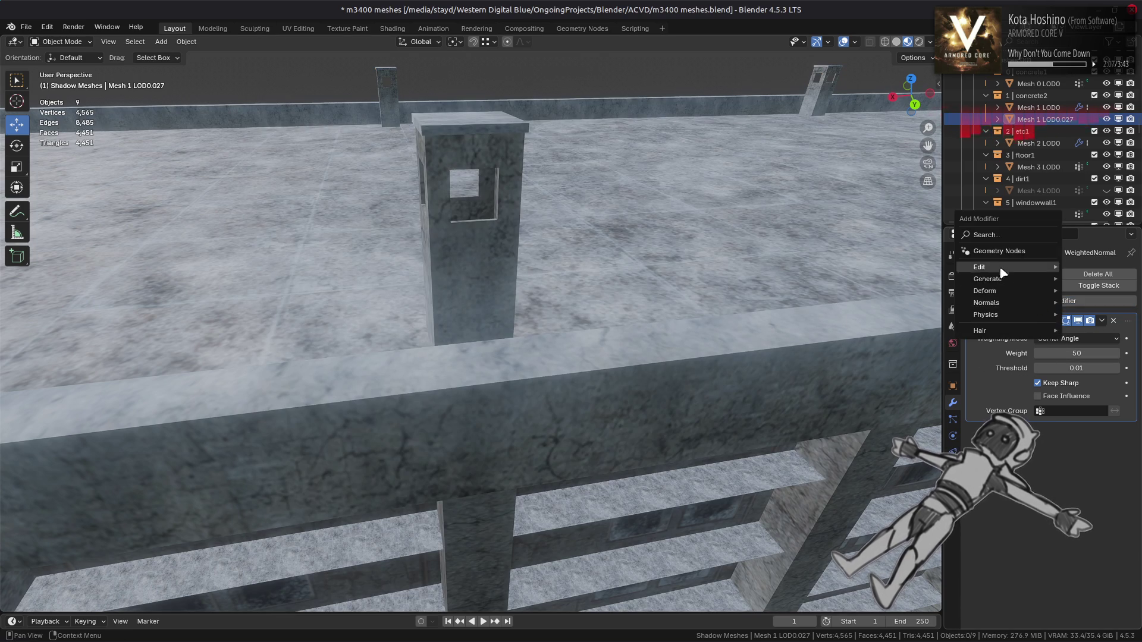
click(1011, 253)
click(981, 448)
click(1011, 470)
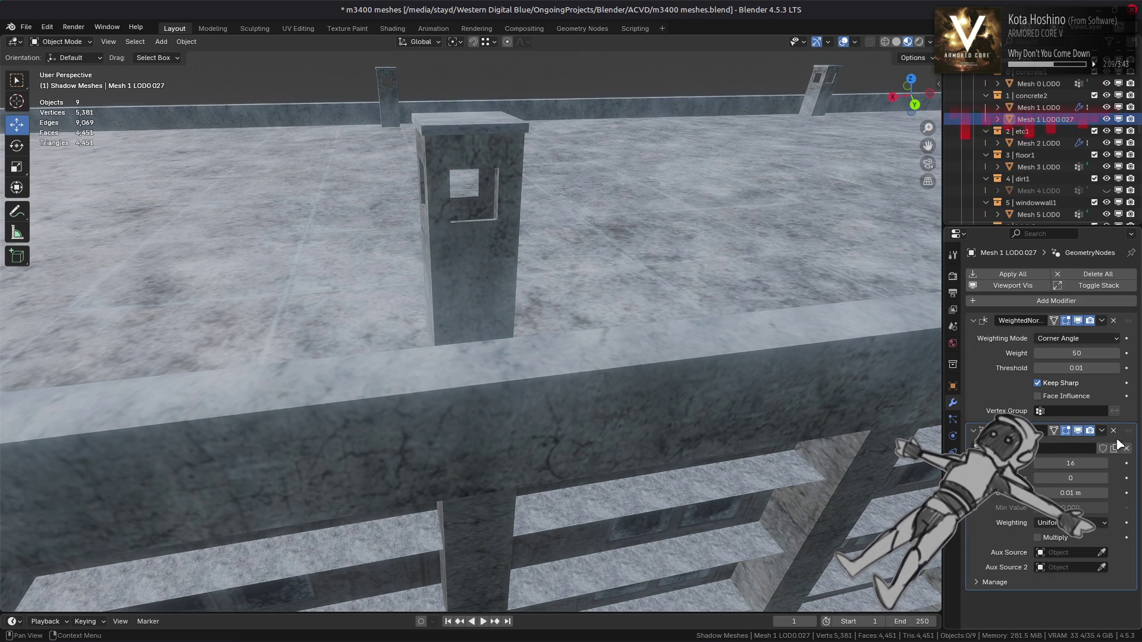
drag(1128, 429, 1128, 321)
click(1059, 427)
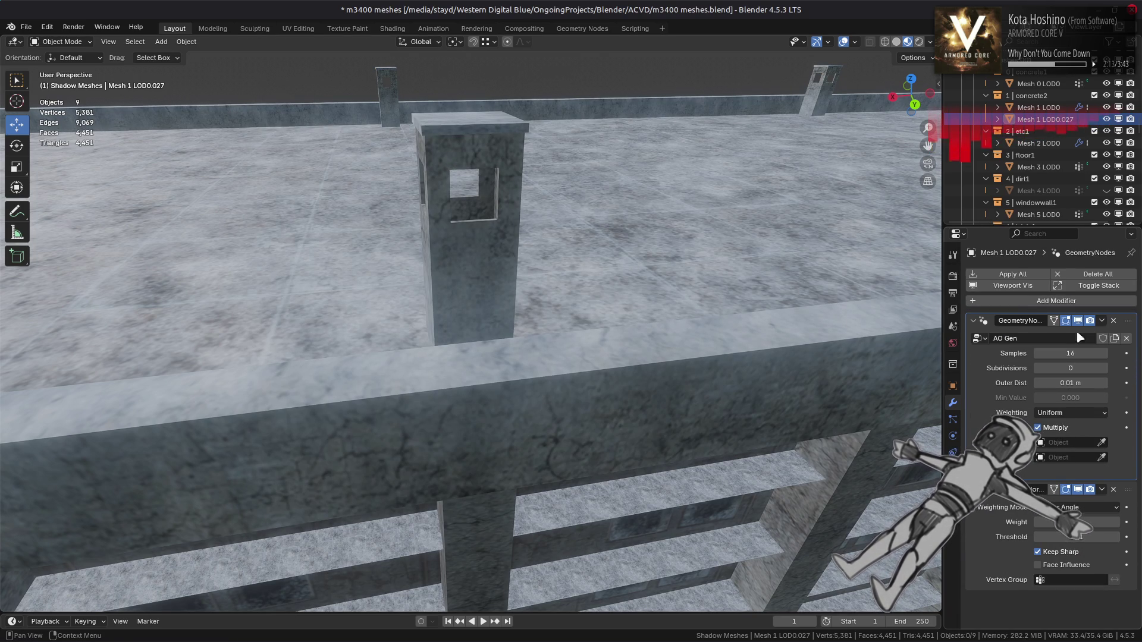
click(896, 42)
click(930, 42)
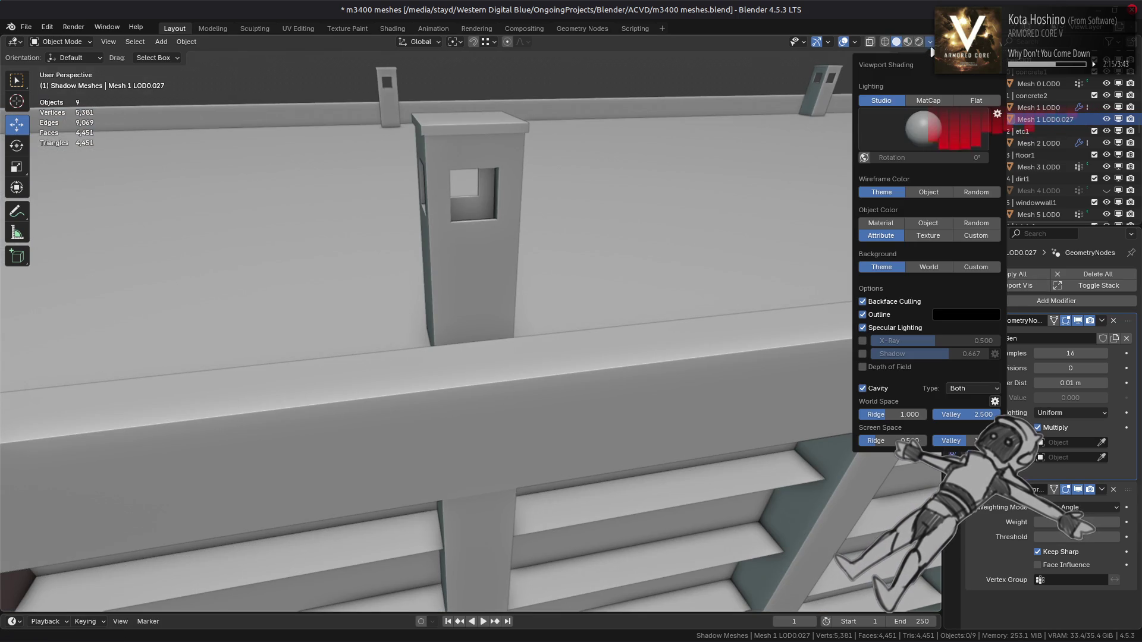
Pick a brighter studio light and turn off Cavity in the solid shading options
click(923, 128)
click(825, 179)
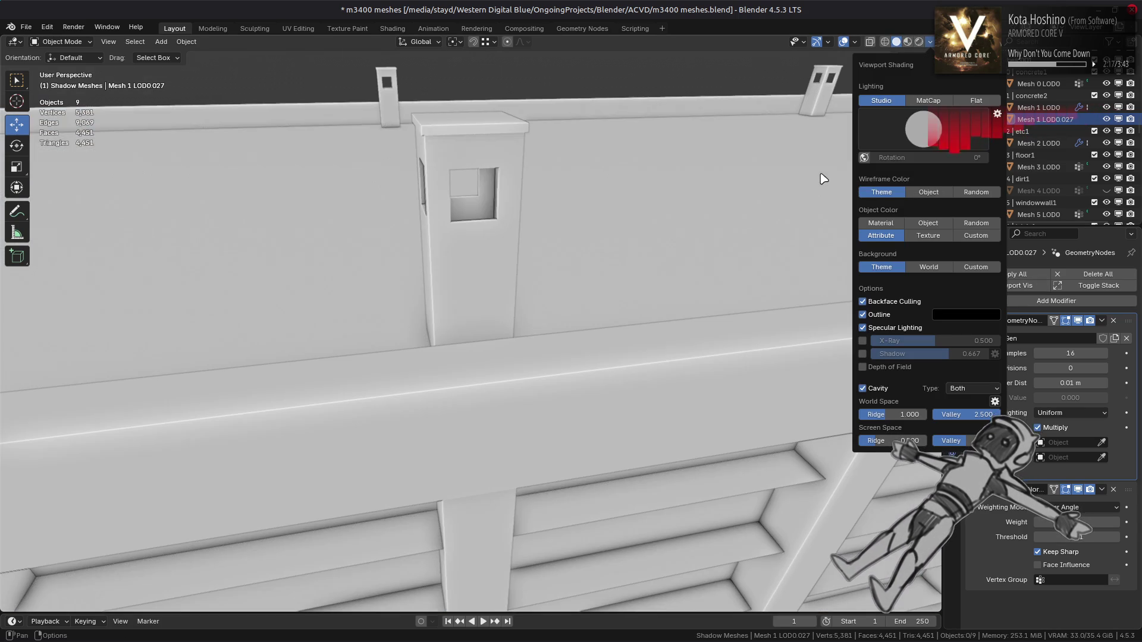
click(884, 387)
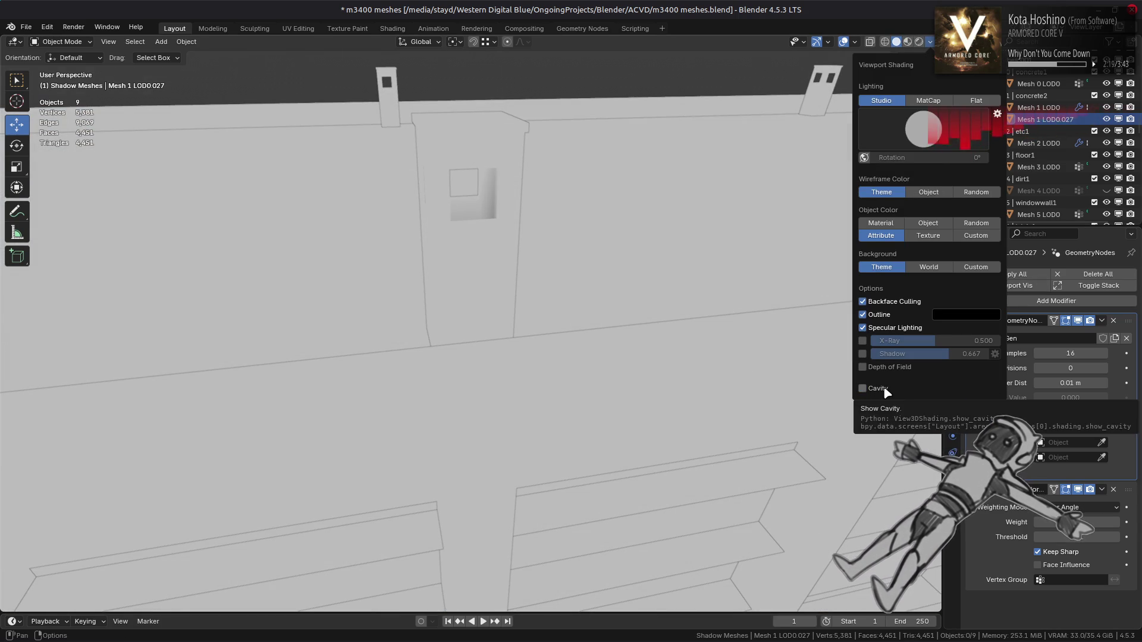
click(862, 315)
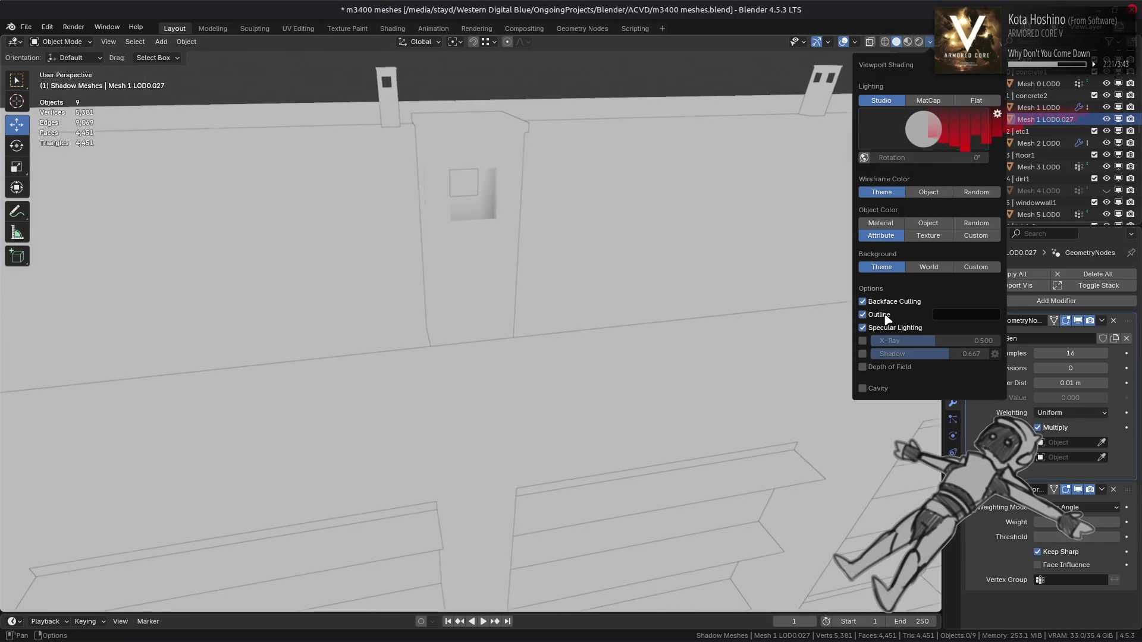
click(863, 314)
scroll(543, 341, up, 5)
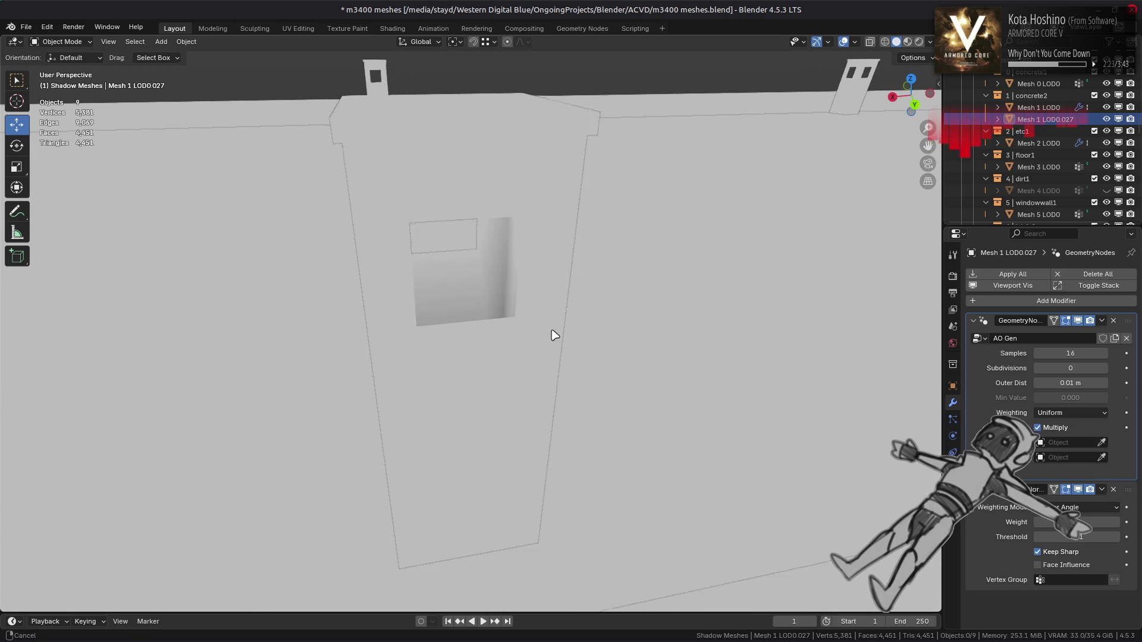
Set AO Gen samples to 1, then test-lower the pillar's top face in Edit Mode and undo it
click(1071, 354)
text(1)
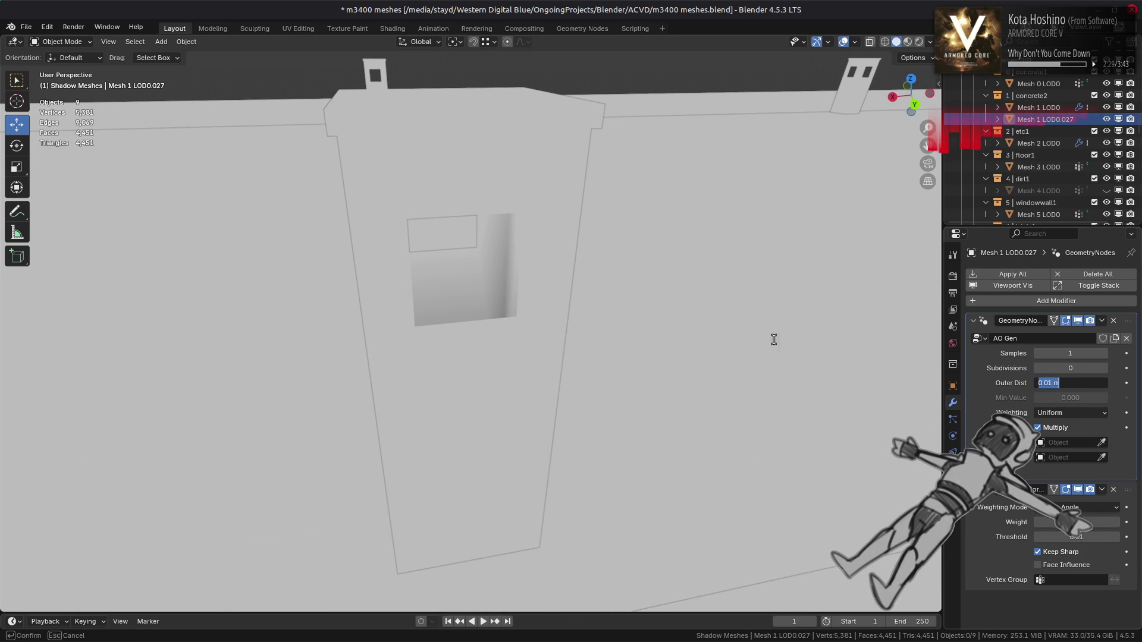
click(478, 105)
key(Tab)
click(475, 100)
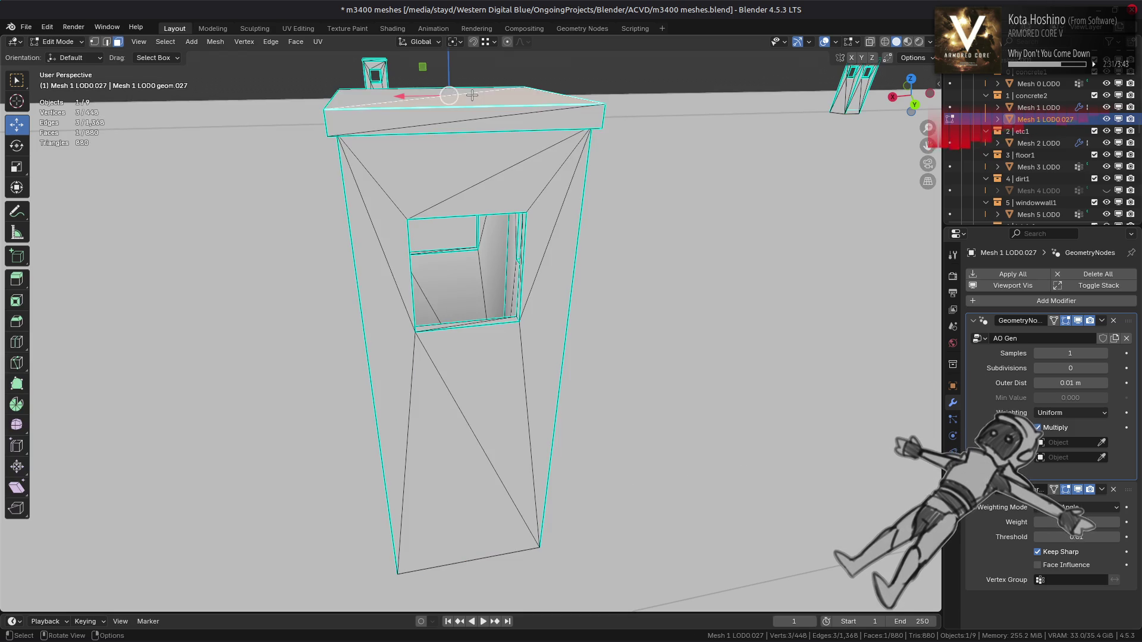
scroll(474, 183, down, 5)
mouse_move(474, 183)
mouse_down()
mouse_move(467, 324)
mouse_move(438, 447)
mouse_up()
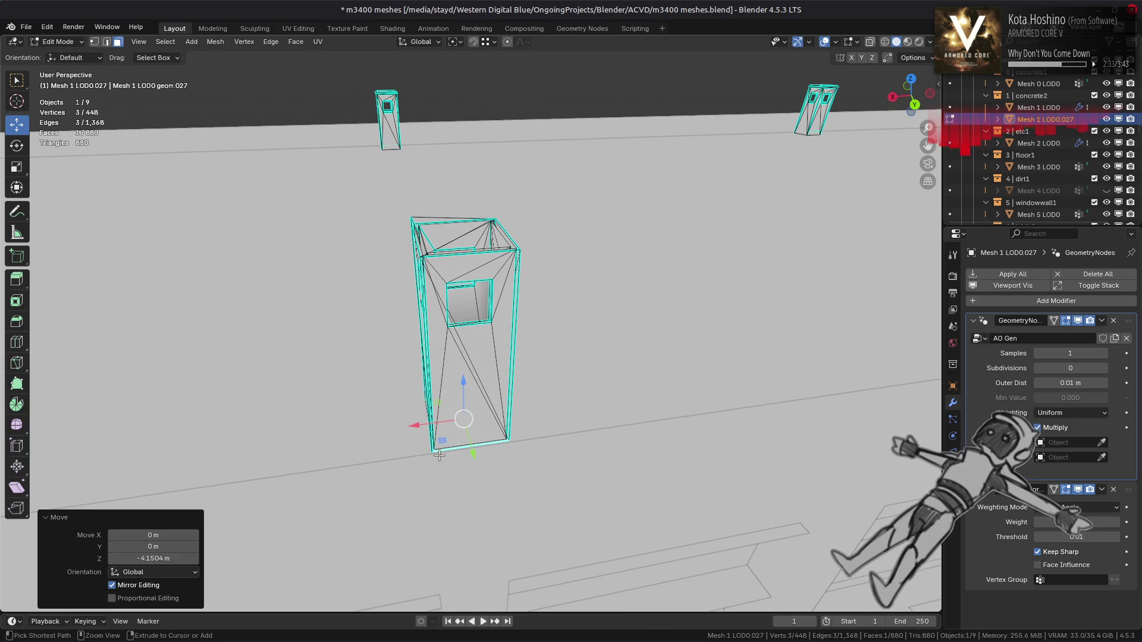
key(ctrl+z)
key(Tab)
scroll(907, 436, up, 3)
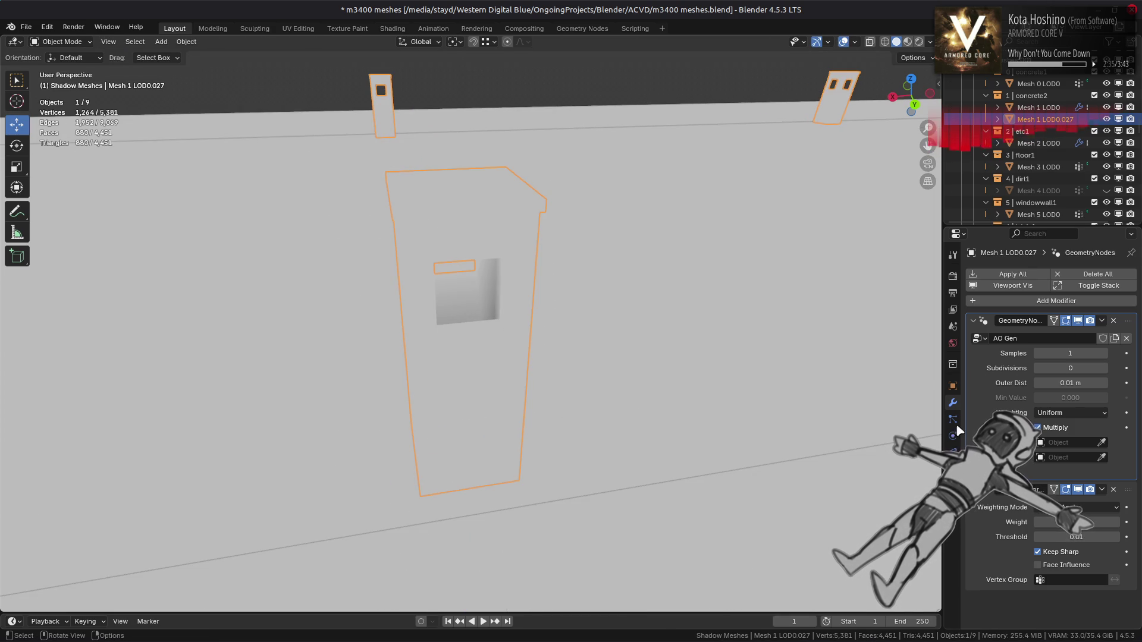
Set AO Gen's Outer Dist to 6 m, Subdivisions to 4, and raise the sample count
drag(1065, 382, 1070, 382)
text(6)
middle_drag(911, 366, 785, 360)
scroll(785, 360, up, 5)
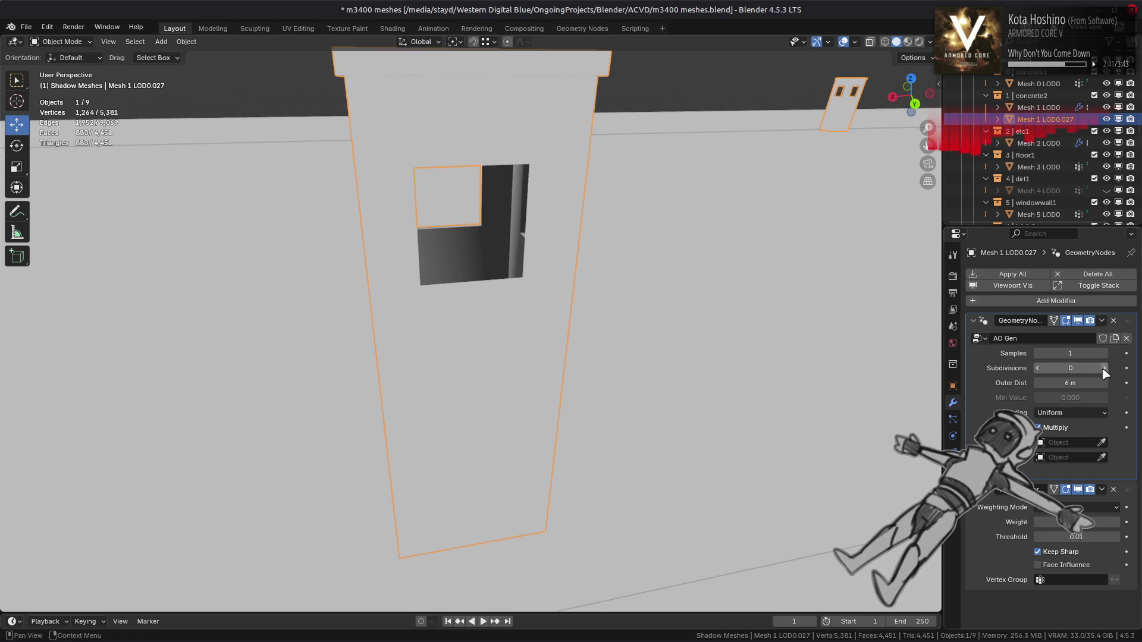
drag(1070, 369, 1095, 368)
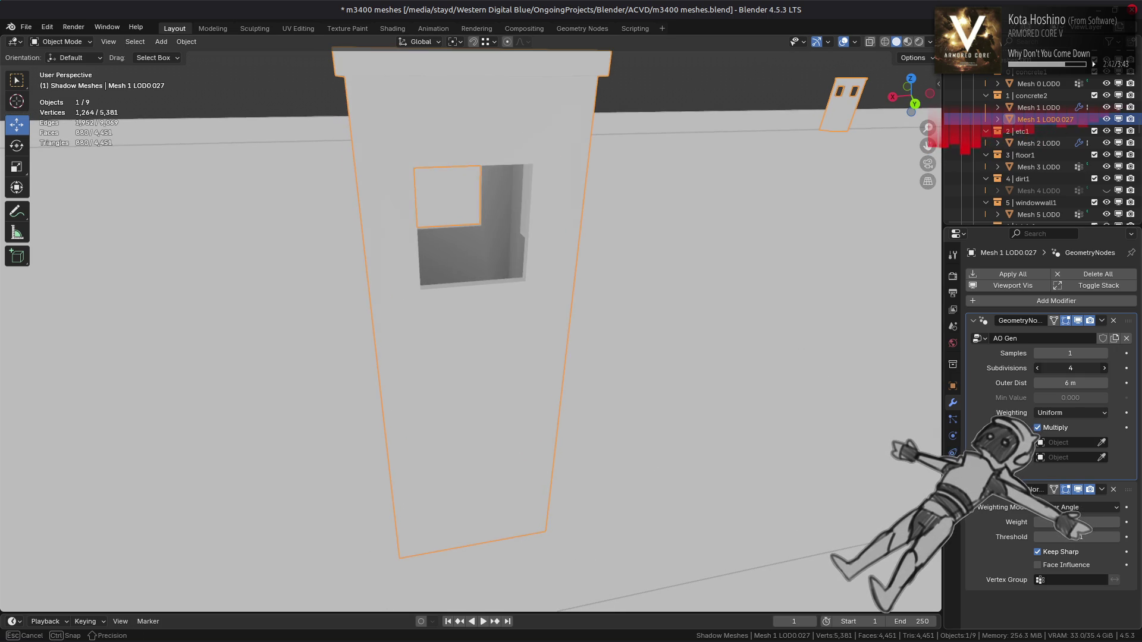
click(1105, 353)
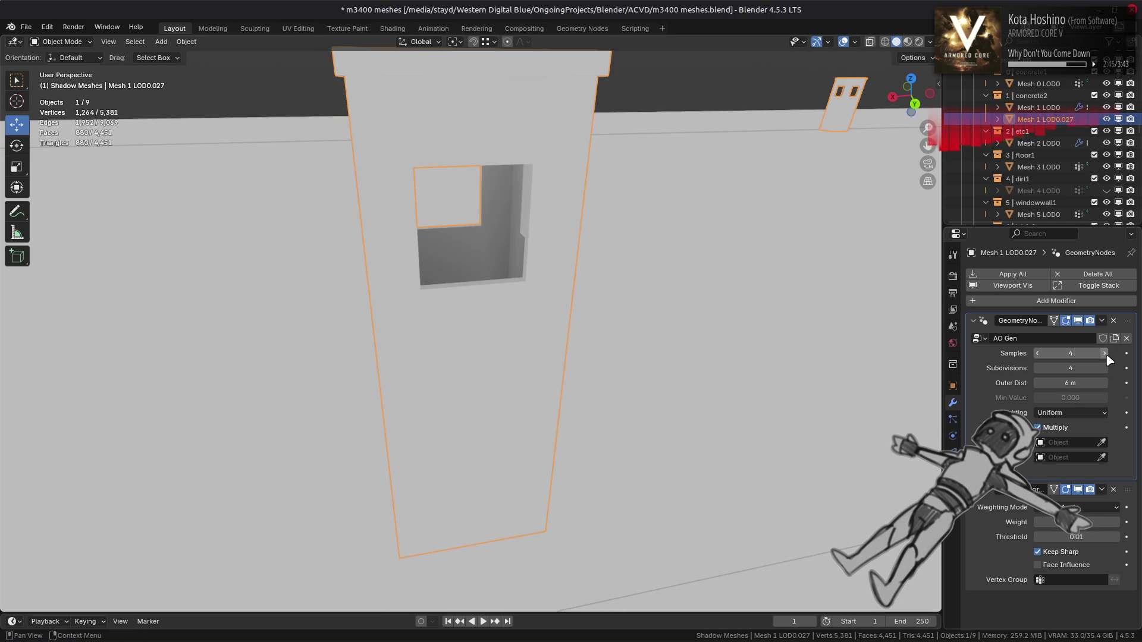
middle_drag(777, 356, 759, 360)
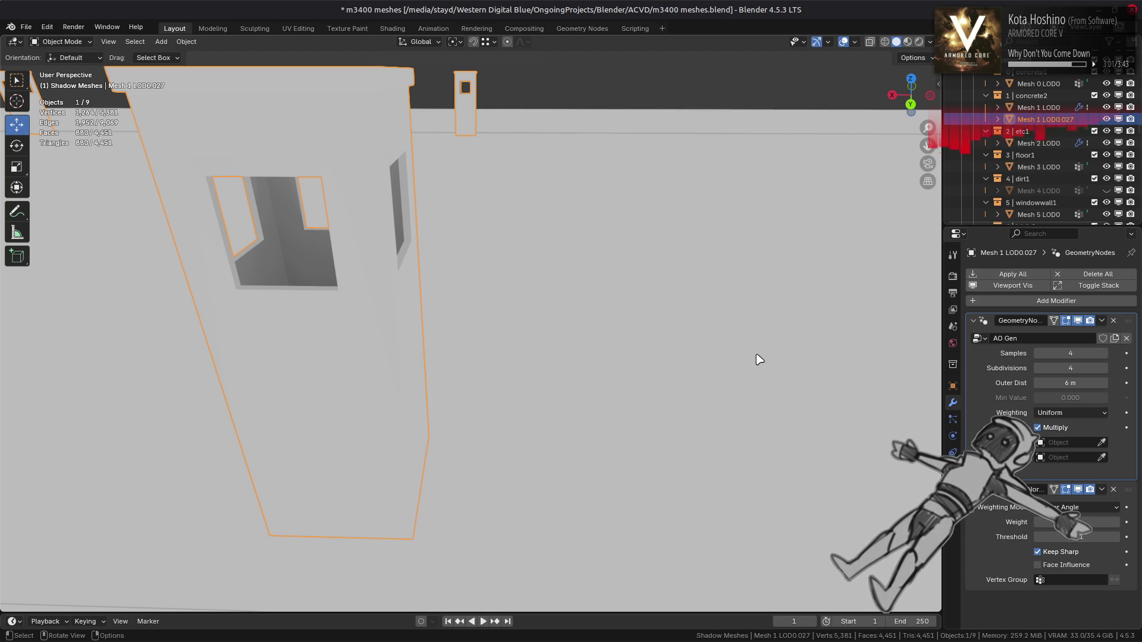
Change AO Gen's Outer Dist to 4 m and enter Edit Mode on the tower
mouse_move(658, 222)
middle_down()
mouse_move(595, 235)
mouse_move(466, 204)
mouse_move(390, 362)
mouse_move(402, 351)
middle_up()
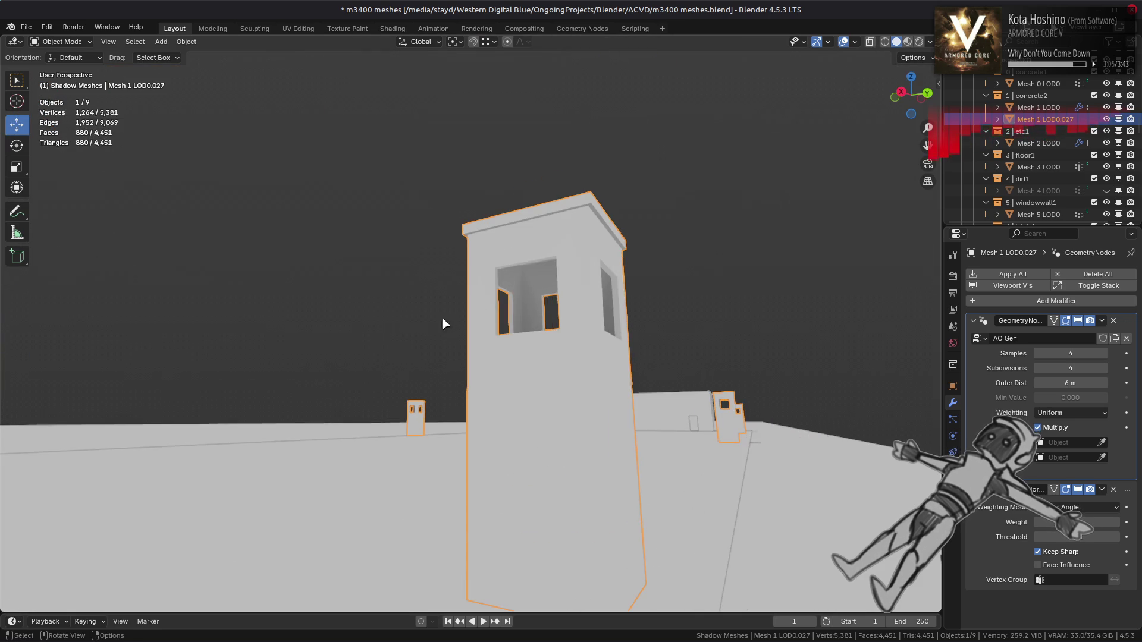
middle_drag(497, 298, 509, 280)
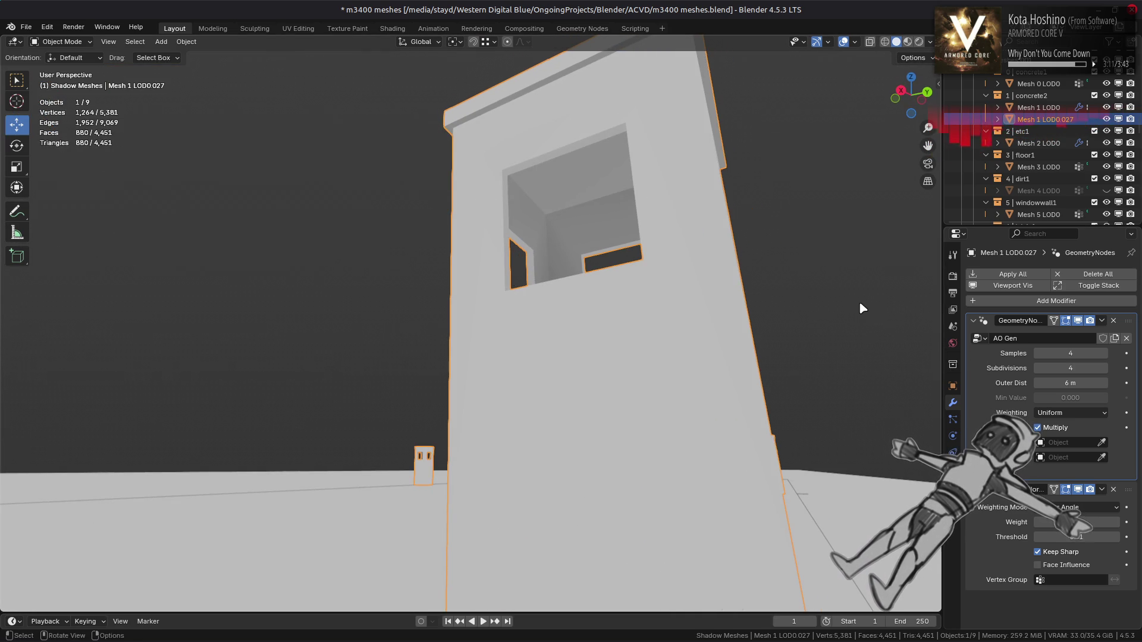
click(1060, 383)
key(Return)
mouse_move(809, 369)
middle_down()
mouse_move(775, 359)
mouse_move(734, 286)
mouse_move(752, 342)
mouse_move(739, 395)
mouse_move(724, 400)
mouse_move(778, 421)
mouse_move(758, 338)
mouse_move(785, 395)
mouse_move(684, 421)
mouse_move(714, 286)
mouse_move(680, 326)
mouse_move(533, 373)
middle_up()
click(1057, 429)
key(Tab)
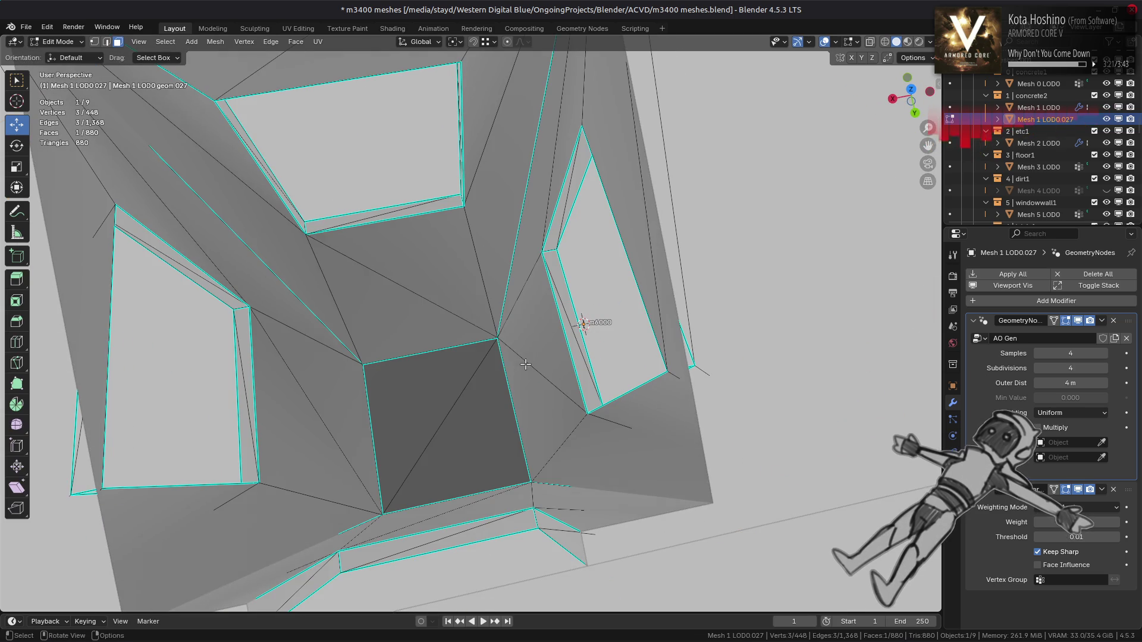
Select the square floor face inside the tower, then all faces with a similar normal
click(438, 401)
shift+click(481, 428)
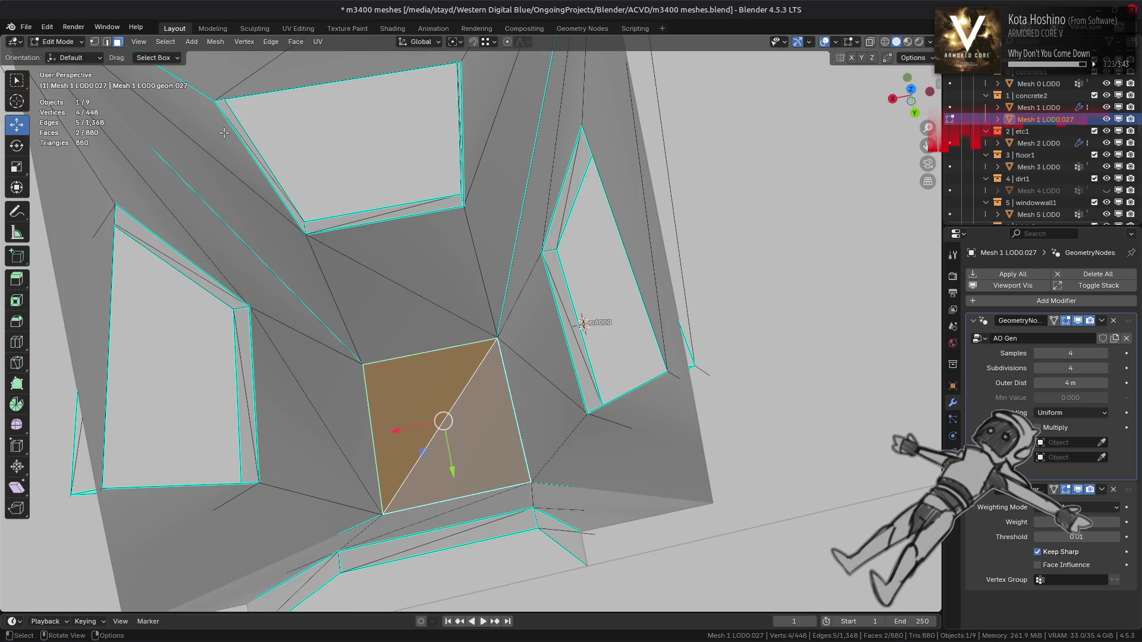
click(161, 42)
mouse_move(237, 191)
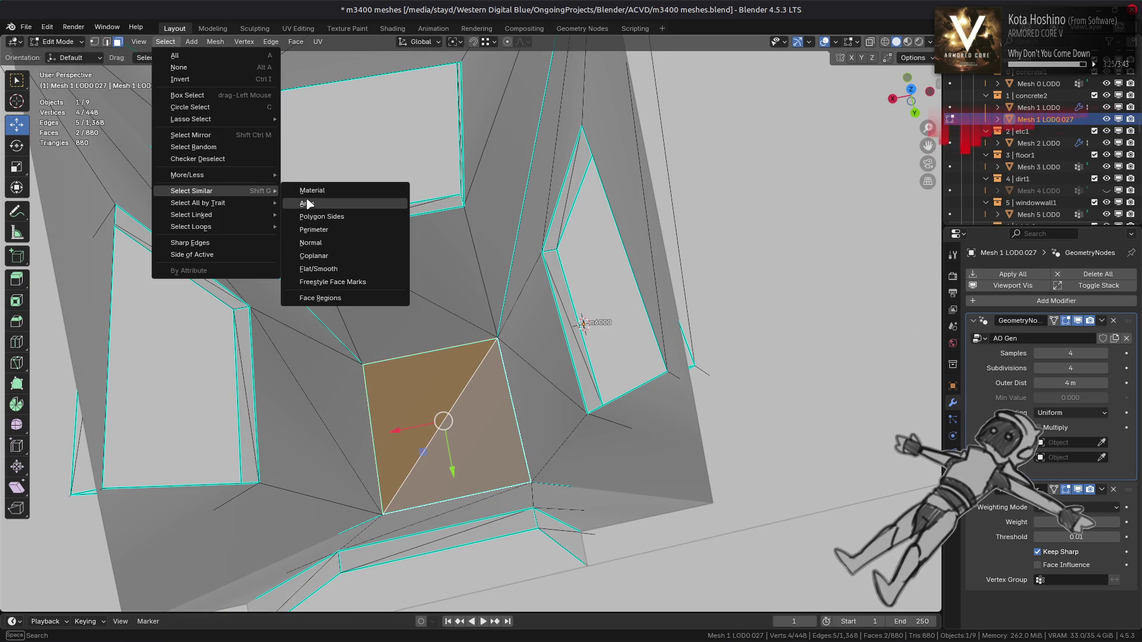
click(334, 242)
From the back view, keep only the top-row faces selected and turn off X-ray
key(KP_Decimal)
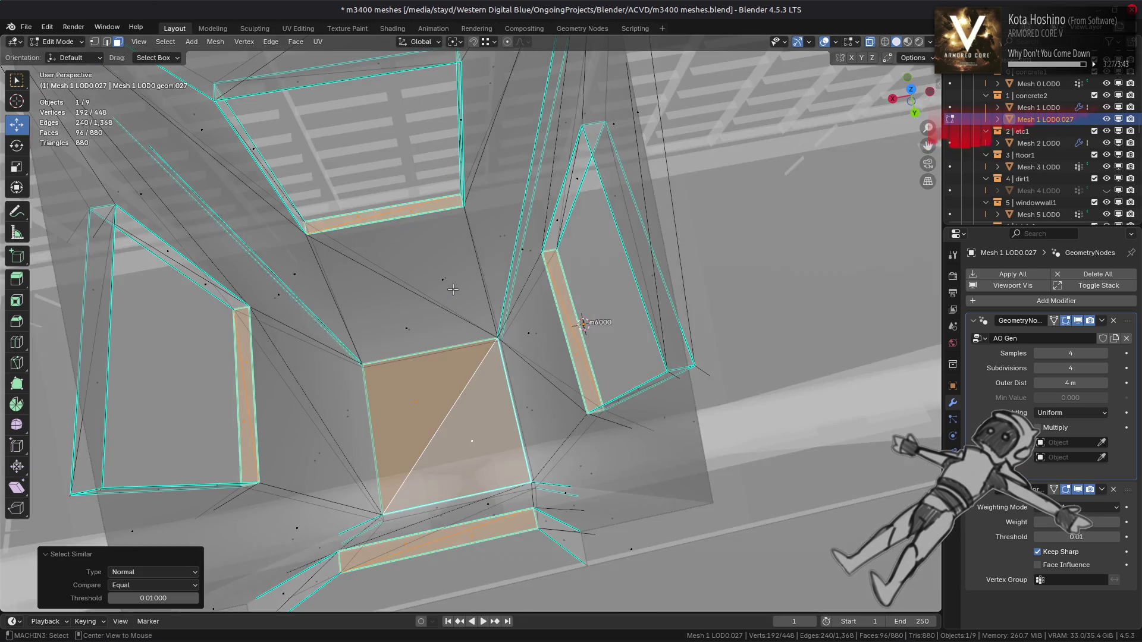
middle_drag(571, 321, 474, 250)
scroll(474, 250, down, 5)
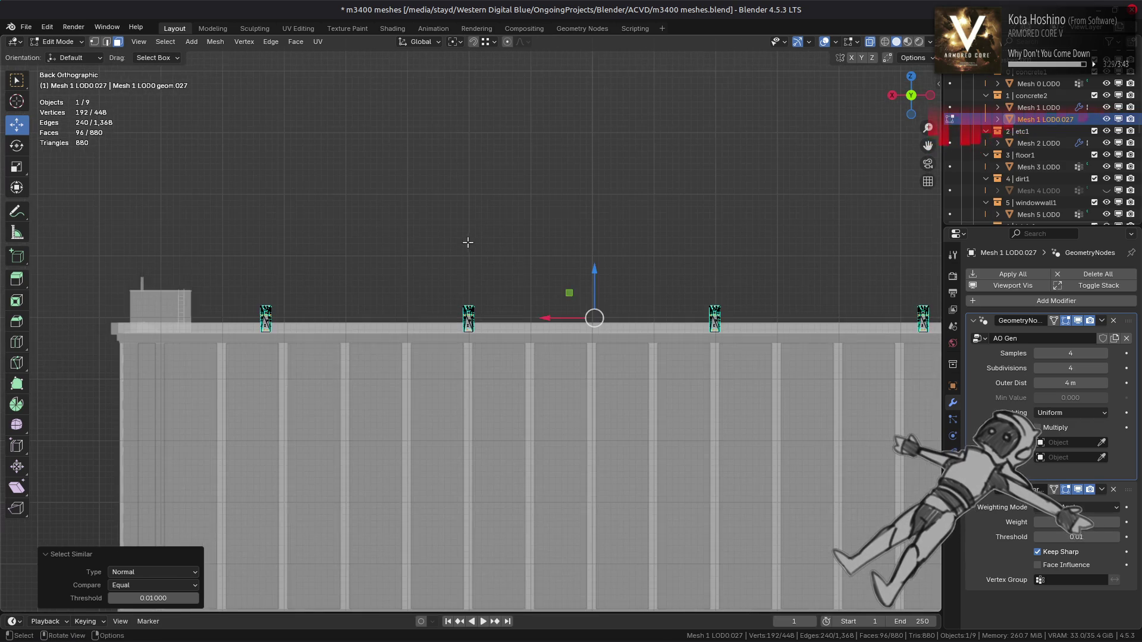
shift+middle_drag(310, 274, 243, 283)
mouse_move(134, 254)
mouse_down()
mouse_move(278, 296)
mouse_move(928, 325)
mouse_up()
scroll(598, 298, up, 3)
mouse_move(598, 298)
middle_down()
mouse_move(412, 254)
mouse_move(481, 338)
mouse_move(414, 277)
middle_up()
key(alt+z)
scroll(479, 336, up, 5)
click(60, 42)
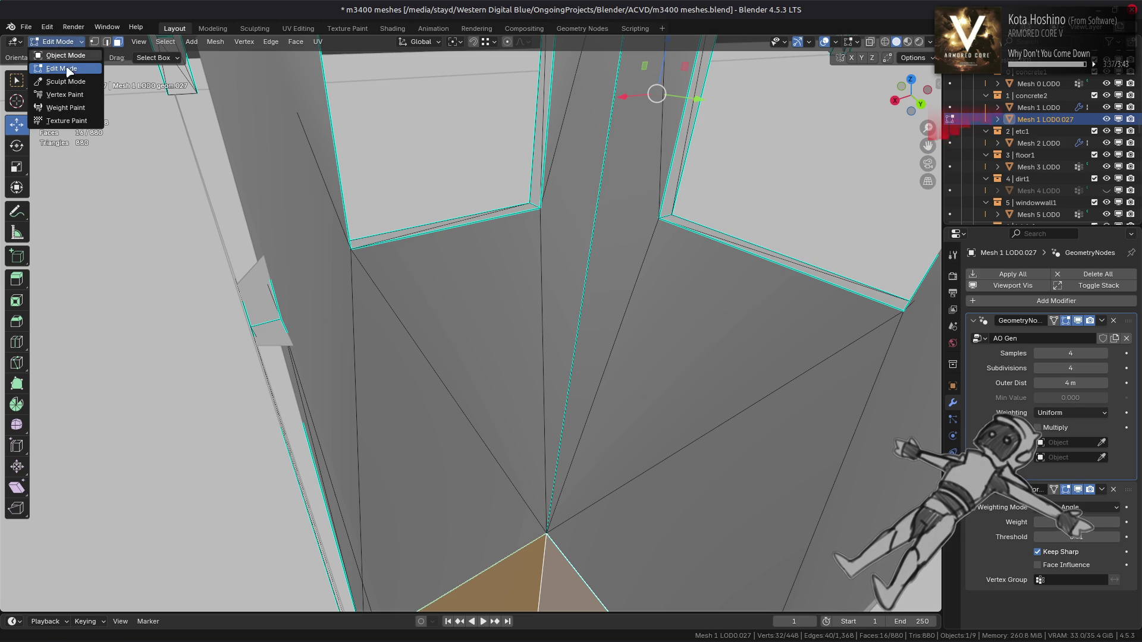
Fill the selected faces with black vertex colour in Vertex Paint mode
click(65, 94)
click(102, 57)
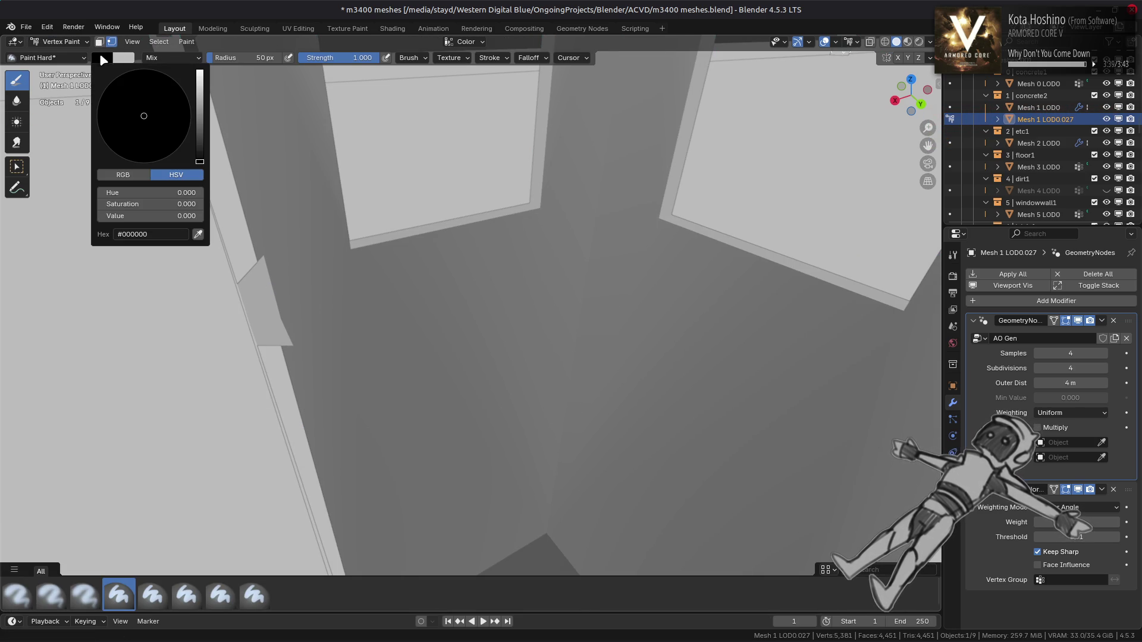
mouse_move(446, 318)
middle_down()
mouse_move(438, 331)
mouse_move(434, 265)
mouse_move(439, 290)
middle_up()
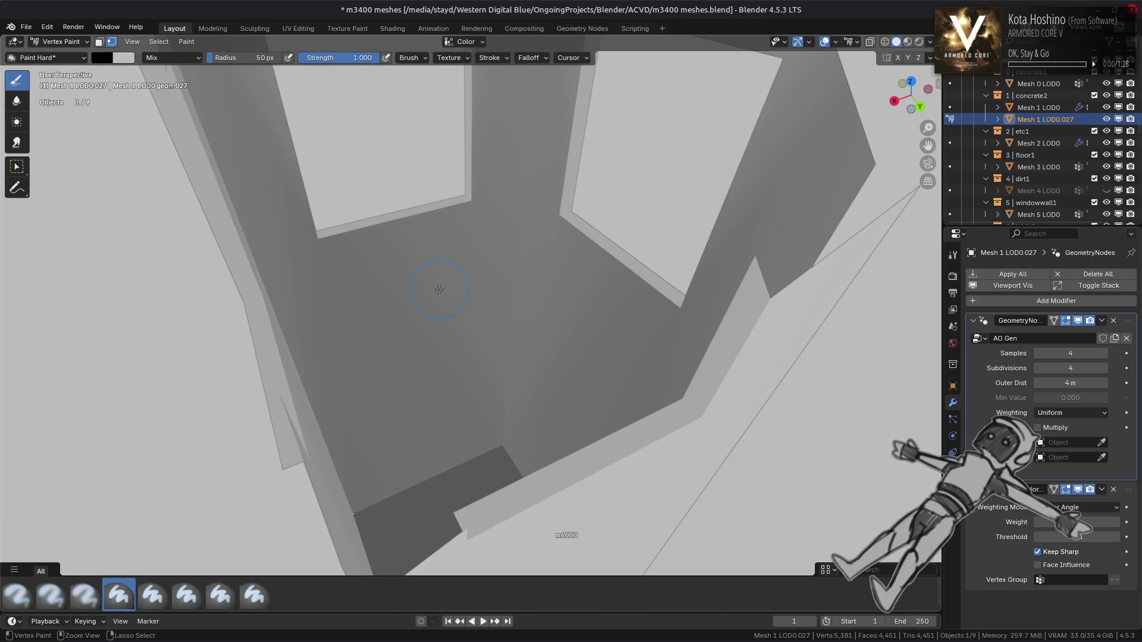
key(shift+k)
Return to Object Mode, disable viewport specular, and enable AO Gen's Multiply option
click(59, 42)
click(79, 58)
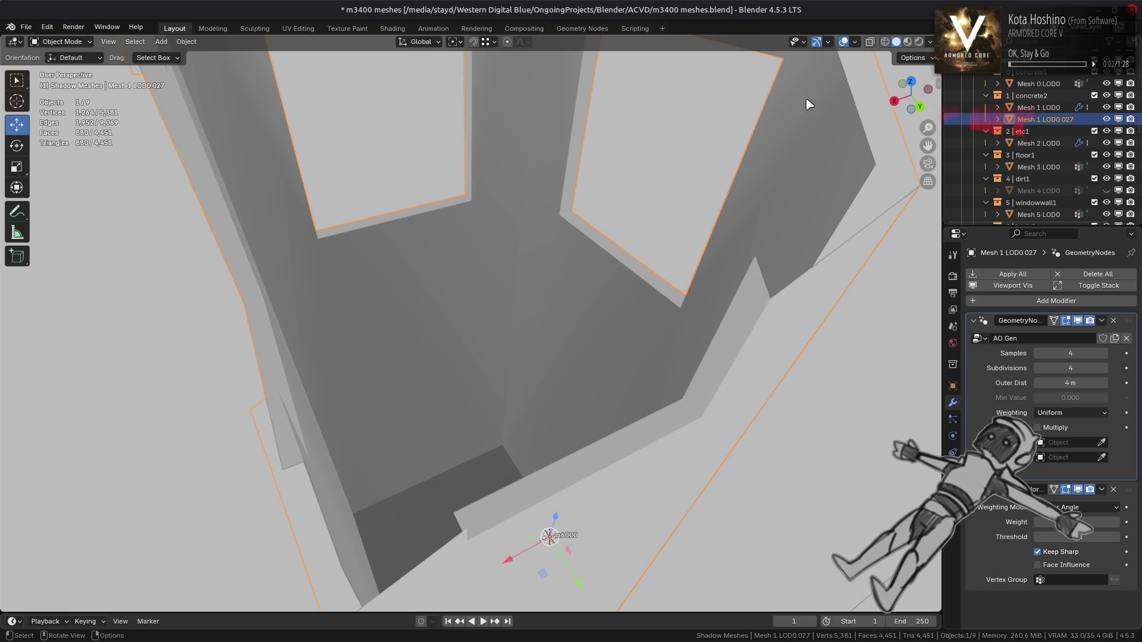
click(929, 42)
click(896, 328)
mouse_move(634, 324)
middle_down()
mouse_move(632, 301)
mouse_move(622, 354)
middle_up()
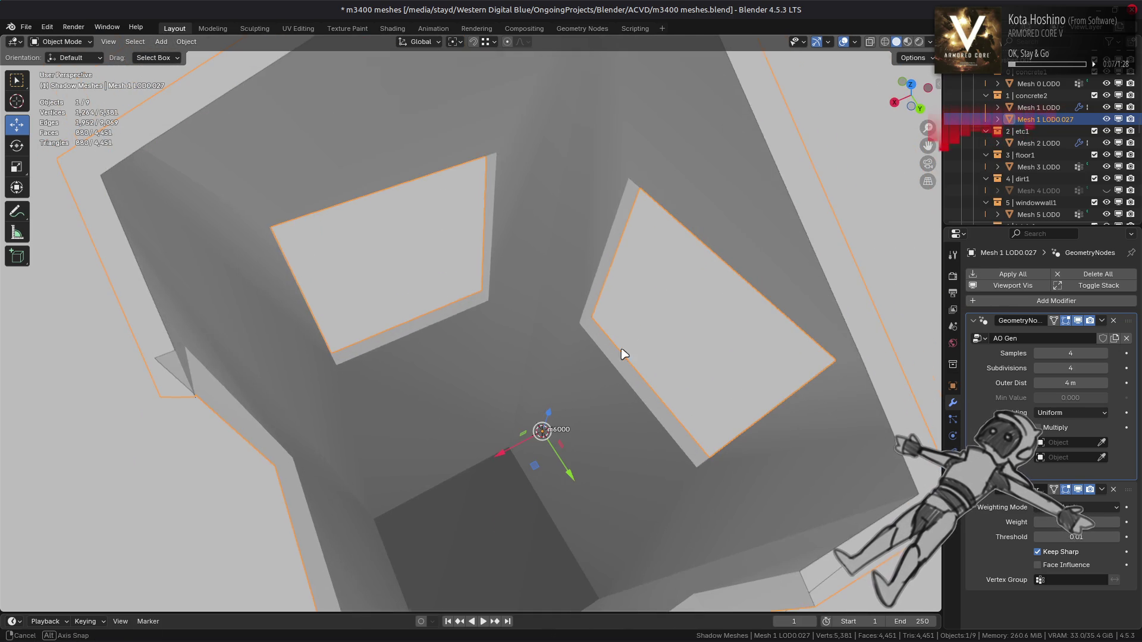
click(1077, 321)
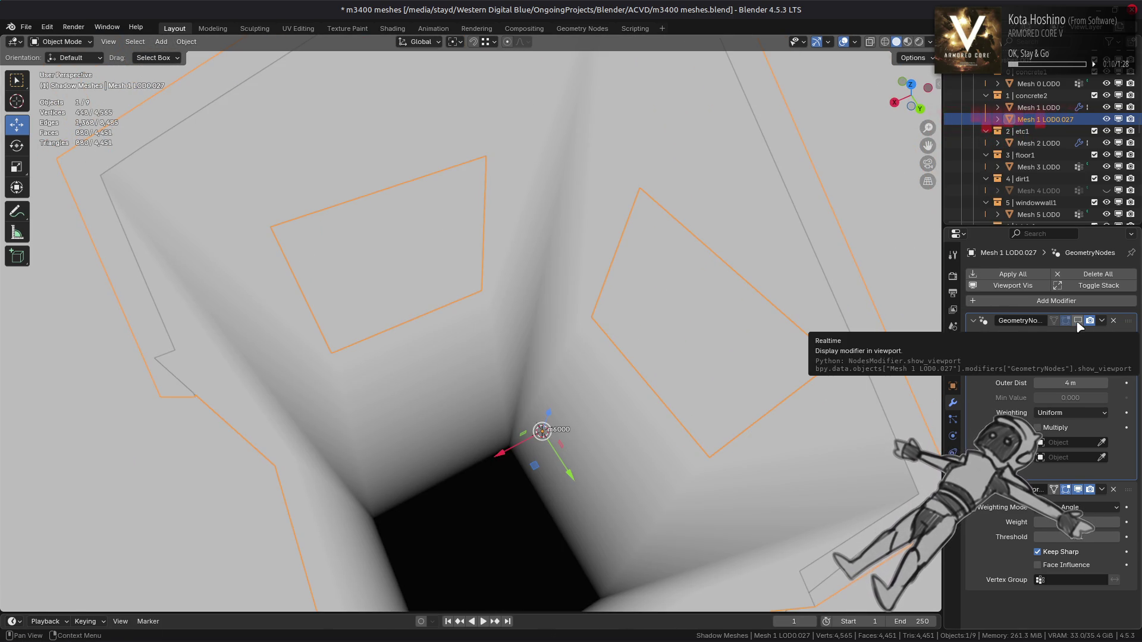
click(1078, 321)
click(1038, 428)
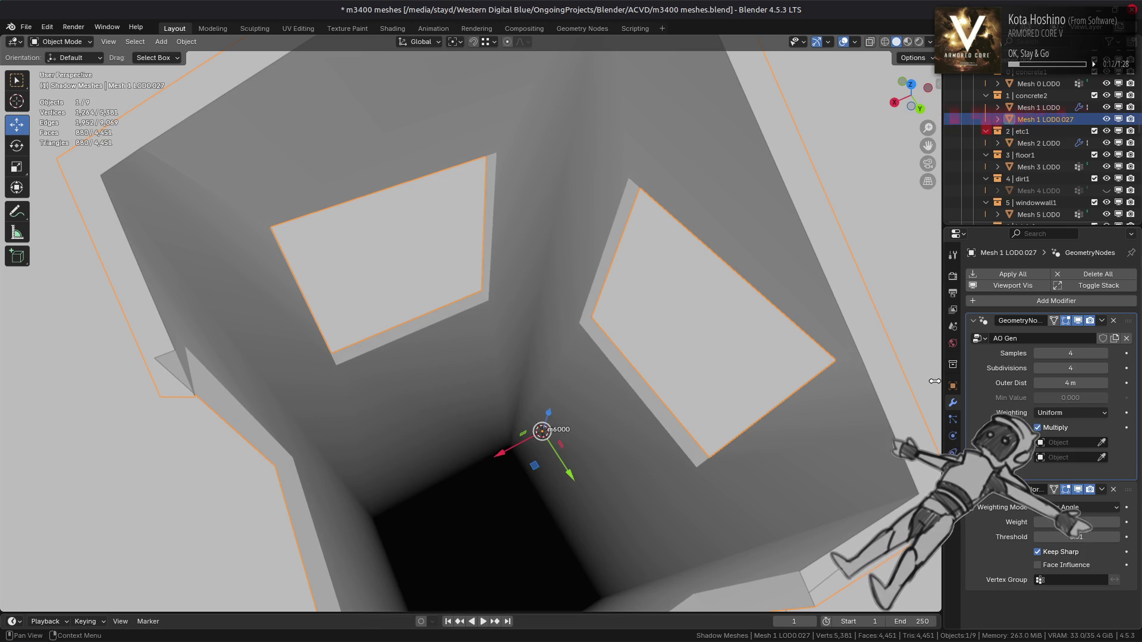
Set AO Gen's outer distance to 6 m and samples to 16
click(1073, 387)
text(6)
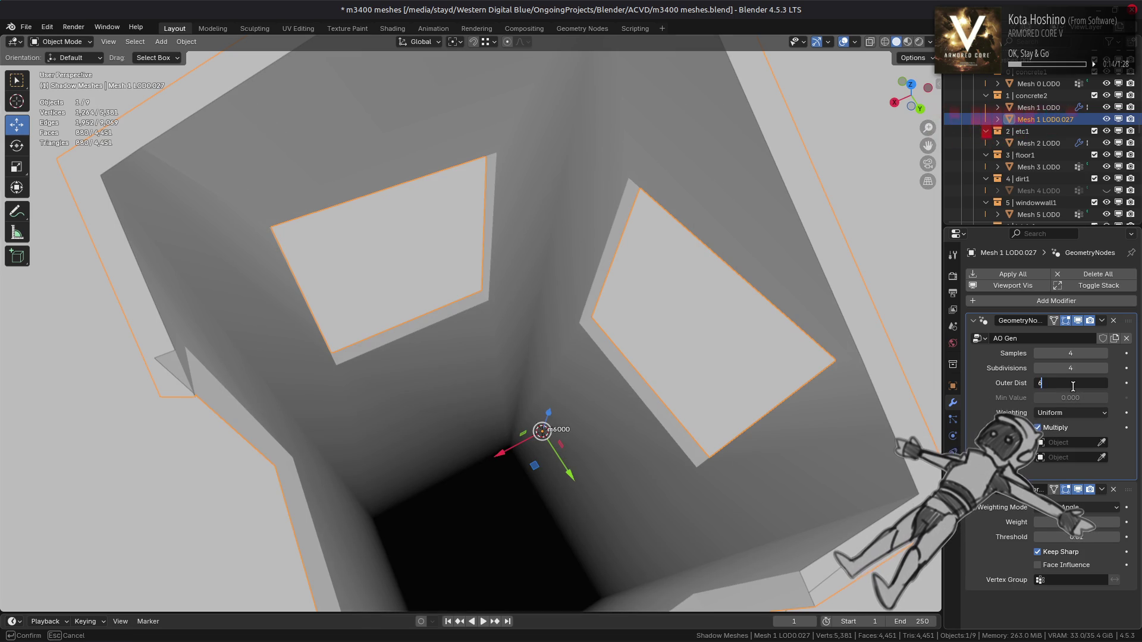
key(Return)
click(1071, 355)
text(16)
key(Return)
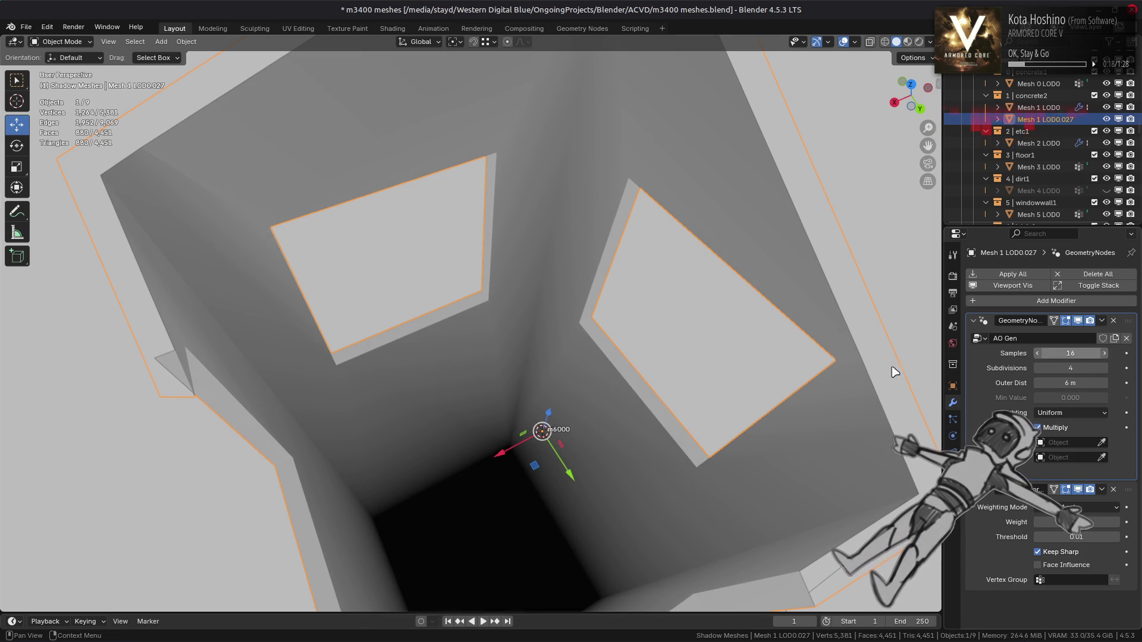
Give AO Gen a fake user, reselect Mesh 1 LOD0.027, save, and open Geometry Nodes
click(1104, 338)
click(1079, 320)
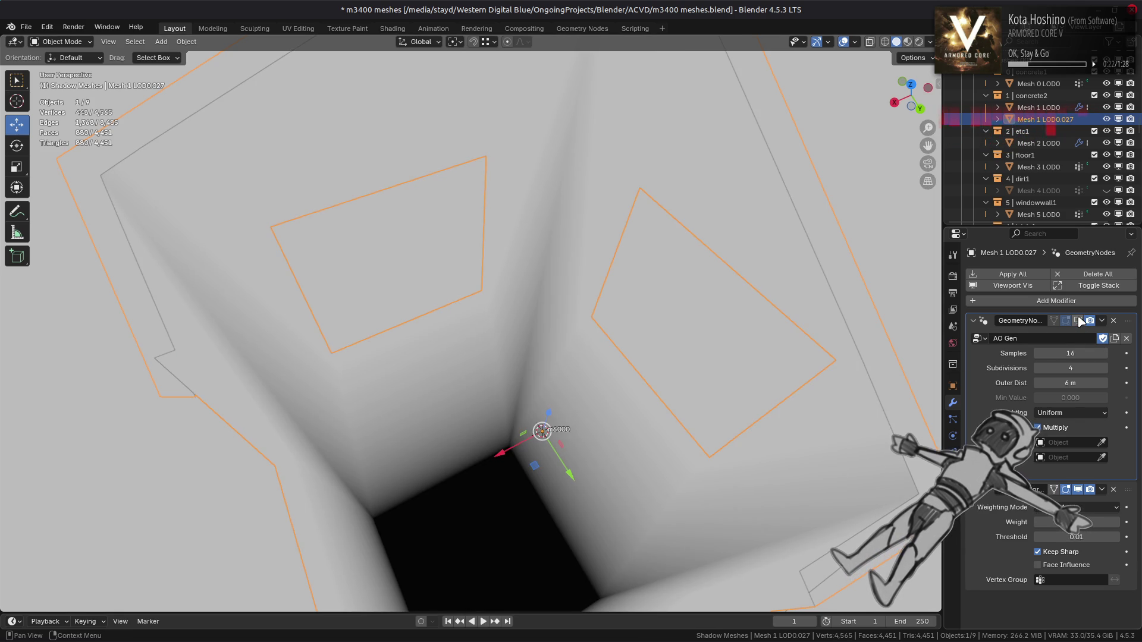
click(1079, 320)
scroll(622, 359, down, 5)
mouse_move(622, 360)
middle_down()
mouse_move(607, 291)
mouse_move(612, 411)
middle_up()
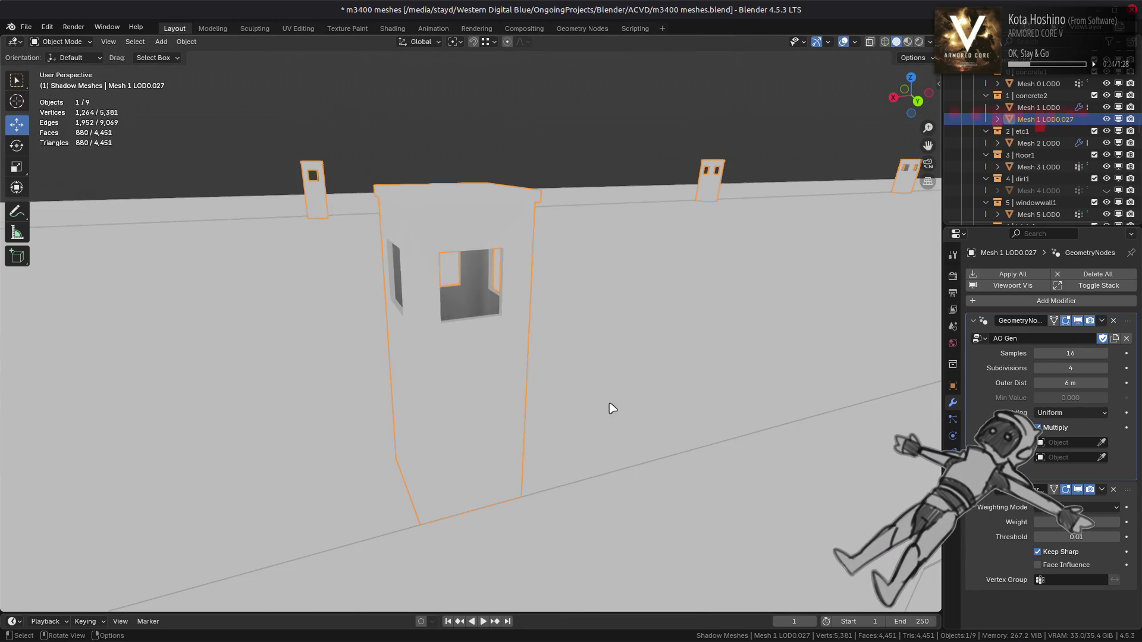
key(alt+a)
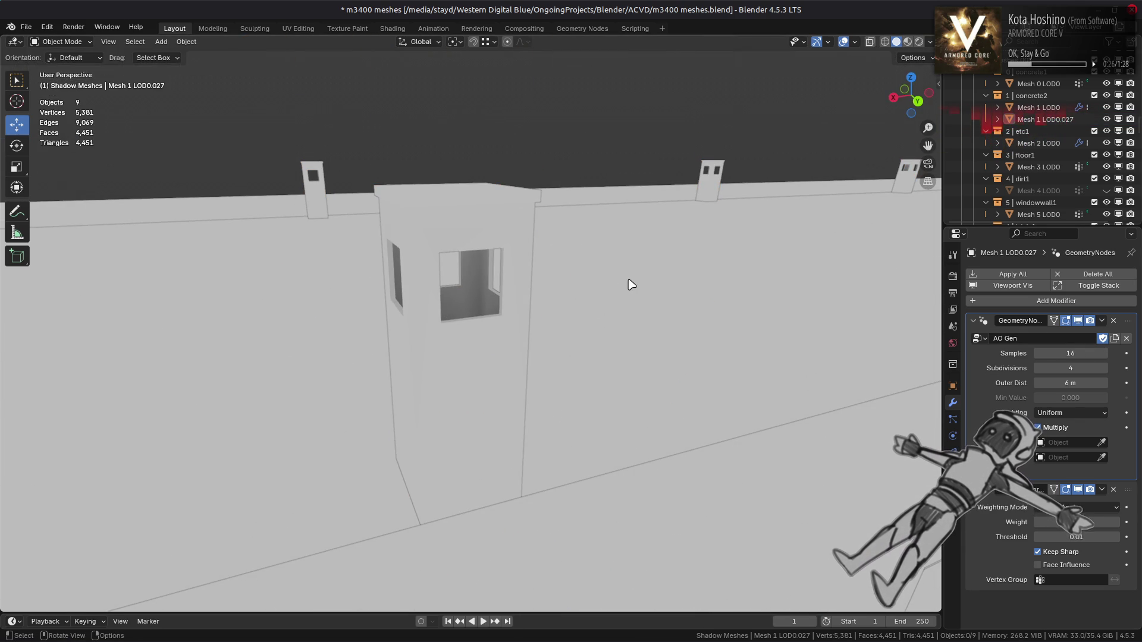
click(469, 249)
key(ctrl+s)
click(583, 29)
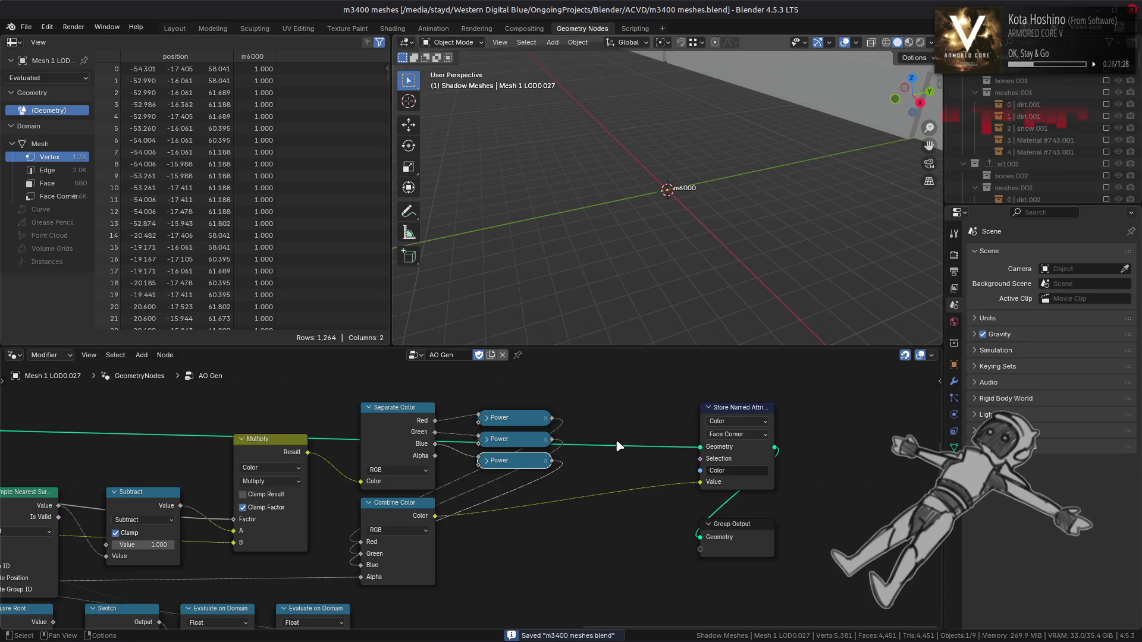
Check the top Power node's exponent and browse the Add menu without adding anything, then return to Layout
click(489, 423)
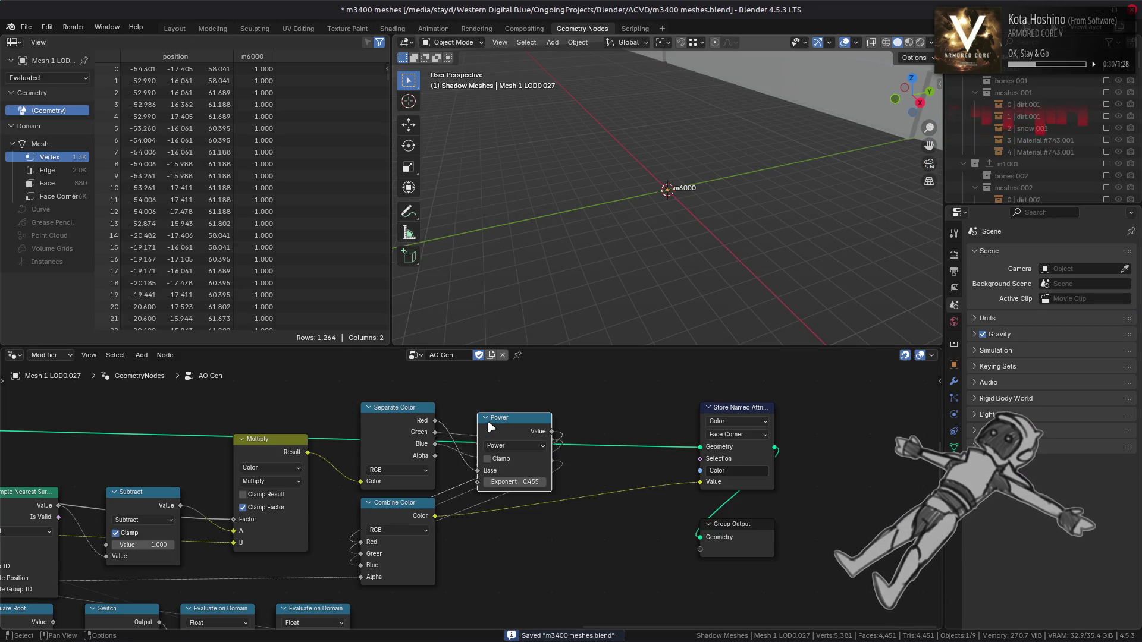
click(487, 420)
click(604, 425)
key(shift+a)
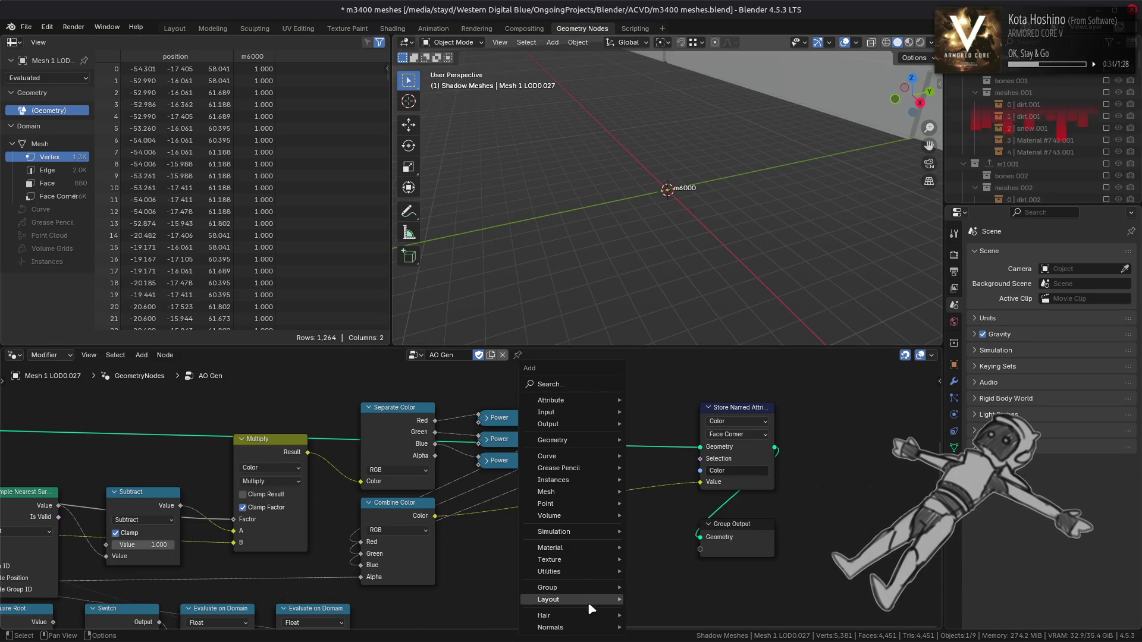
mouse_move(601, 587)
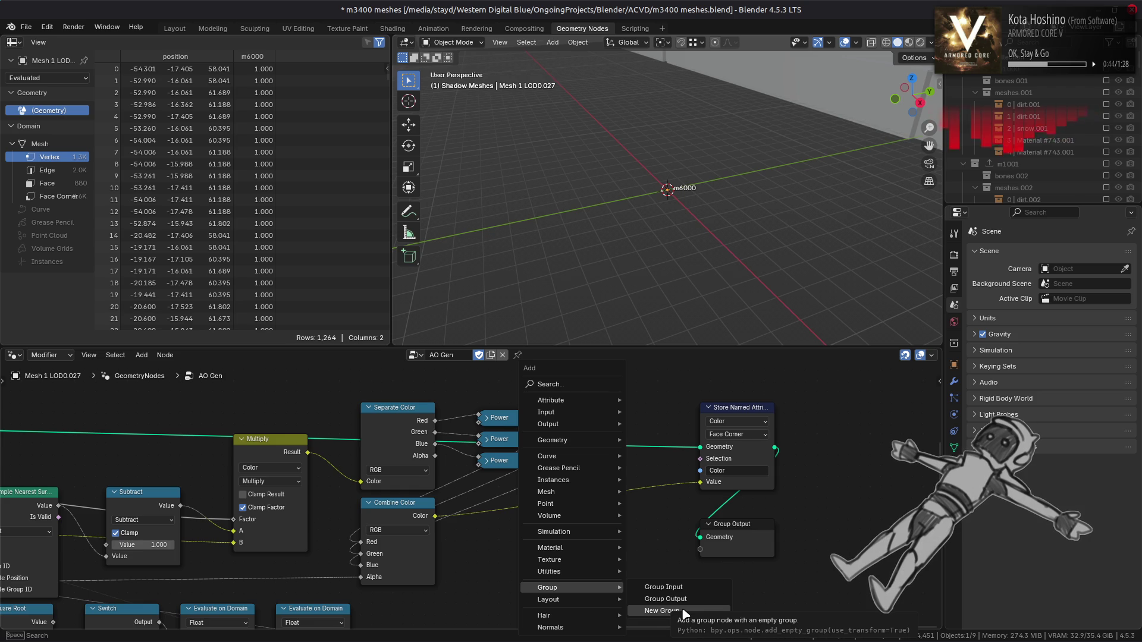
click(502, 533)
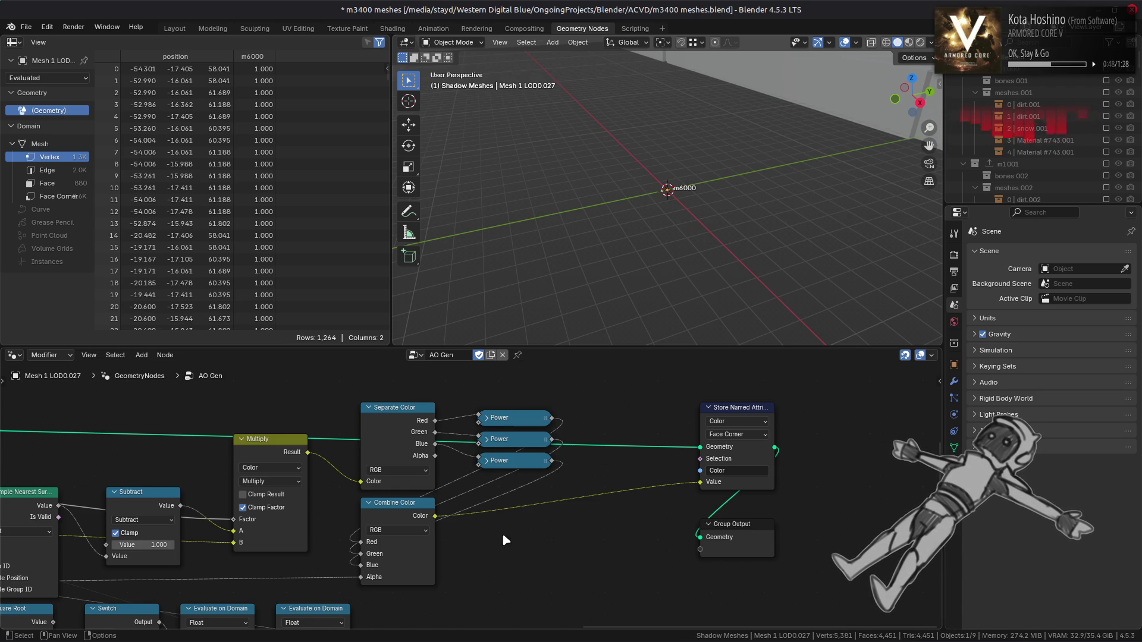
key(shift+a)
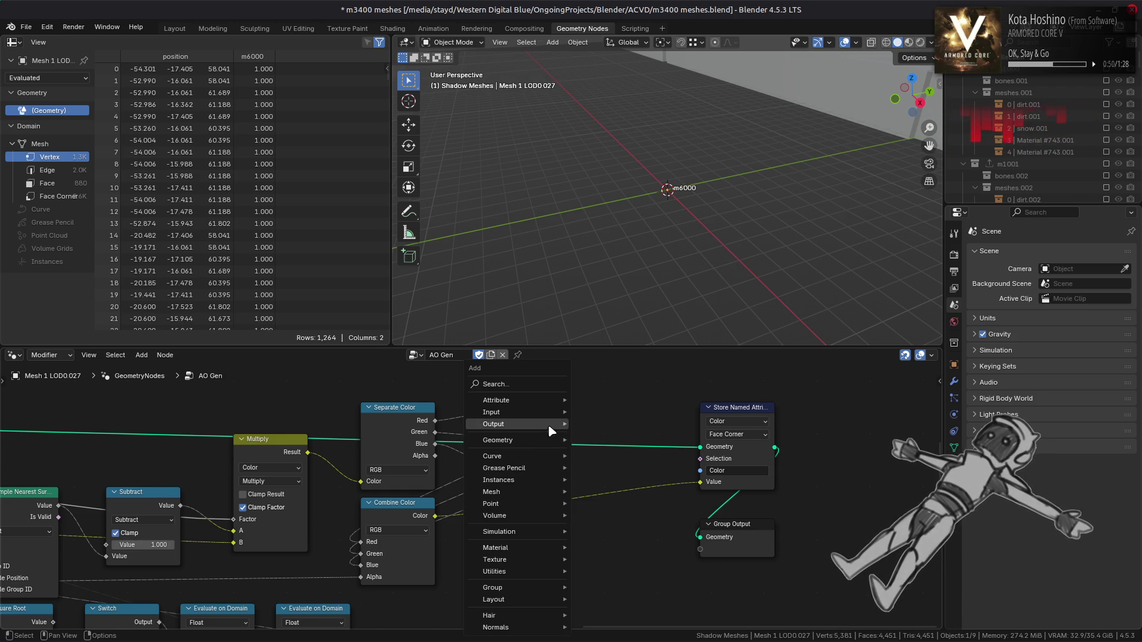
mouse_move(545, 443)
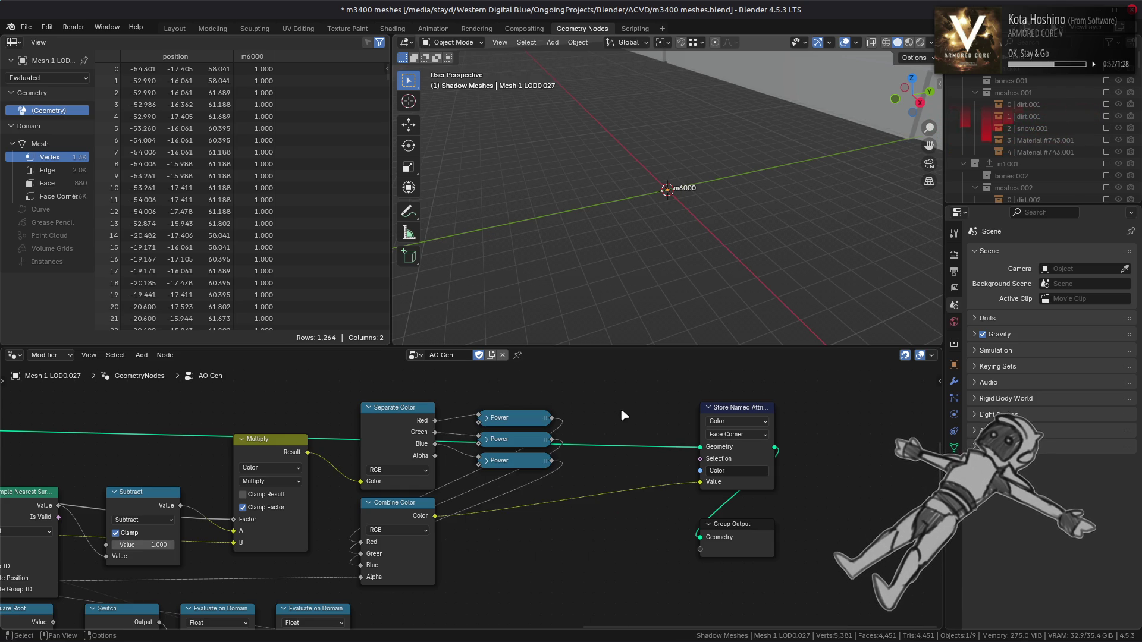
click(175, 28)
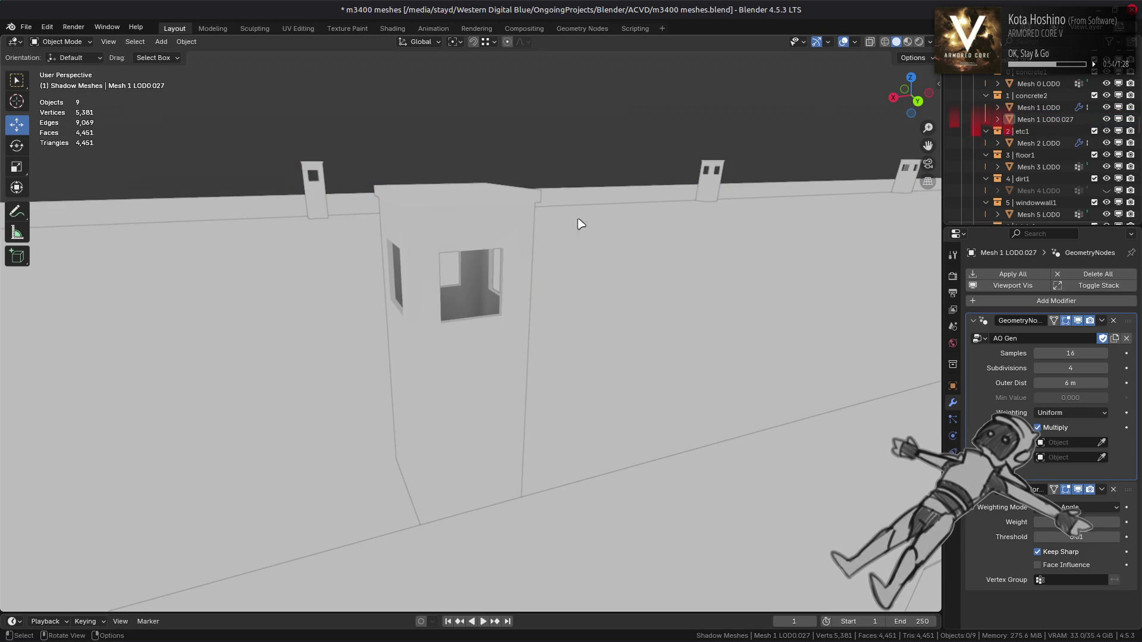
In Material Preview, toggle AO Gen off and on to compare the textured tower
click(907, 42)
middle_drag(705, 352, 735, 364)
click(1078, 322)
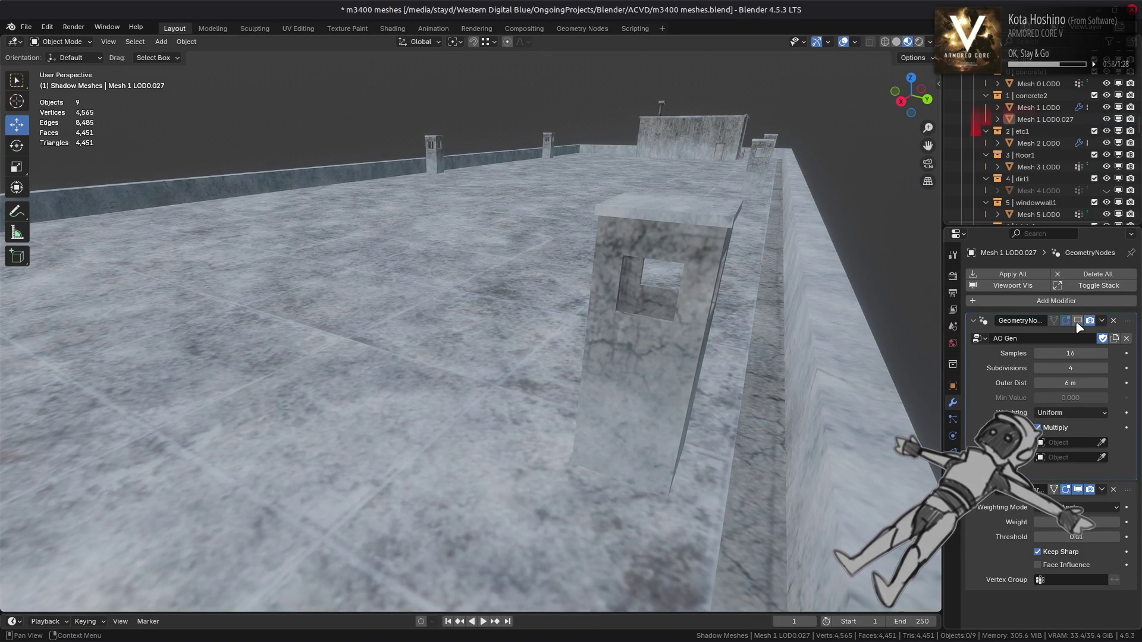
click(1078, 323)
click(1078, 323)
click(1078, 322)
middle_drag(800, 344, 737, 350)
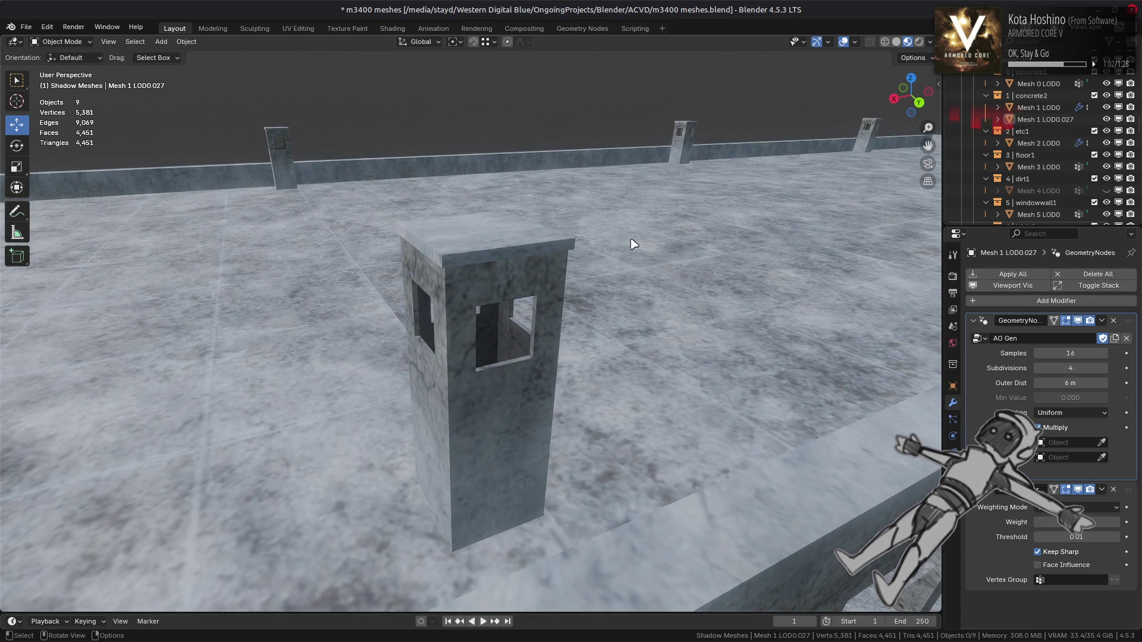
Reopen the AO Gen tree in Geometry Nodes and select the Combine Color and Separate Color nodes
click(582, 28)
click(410, 508)
mouse_move(408, 511)
middle_down()
mouse_move(540, 514)
mouse_move(549, 488)
middle_up()
click(553, 430)
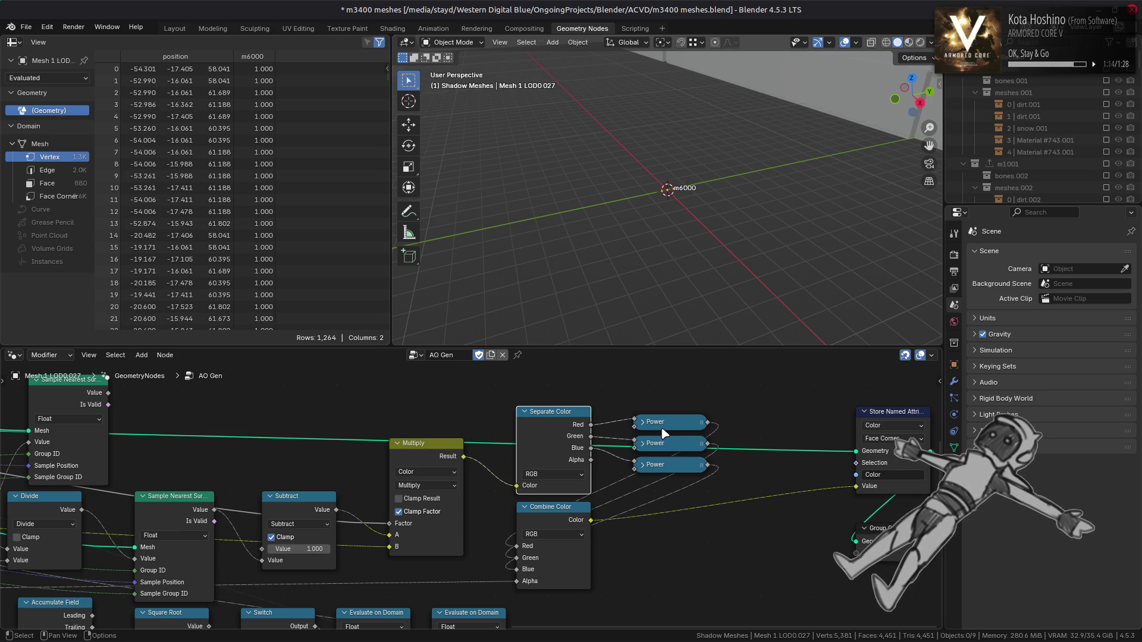
Reposition Multiply and Combine Color, wiring Separate Color's channels directly into Combine Color
middle_drag(354, 482, 470, 488)
drag(546, 459, 580, 459)
middle_drag(722, 563, 668, 555)
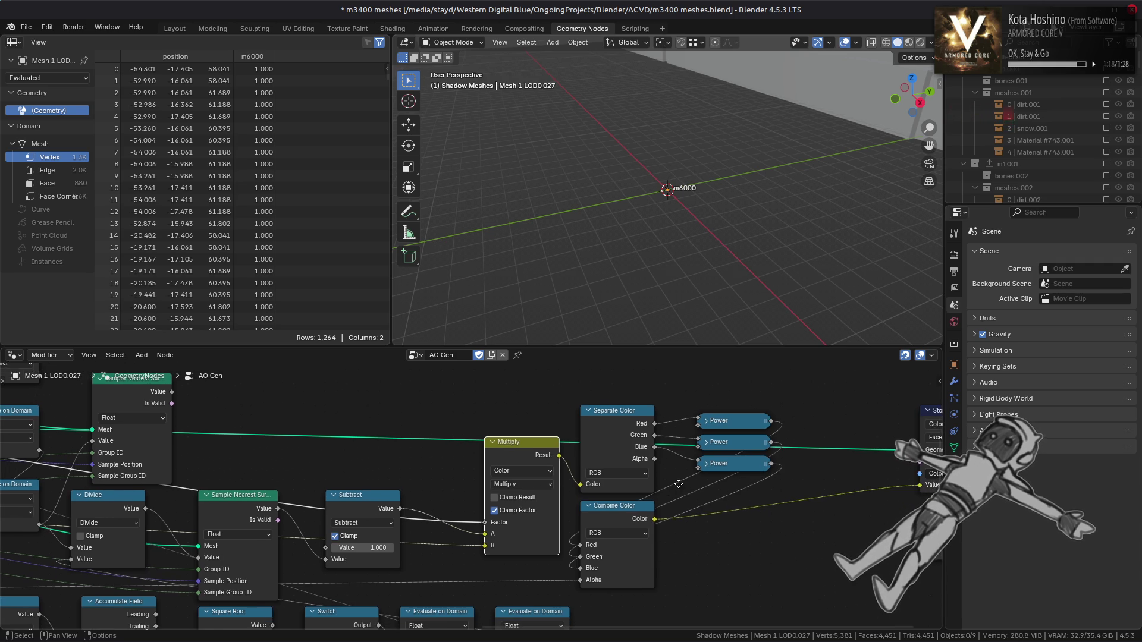
middle_drag(682, 483, 570, 497)
drag(506, 533, 622, 533)
mouse_move(543, 443)
mouse_down()
mouse_move(593, 566)
mouse_move(577, 562)
mouse_move(580, 584)
mouse_up()
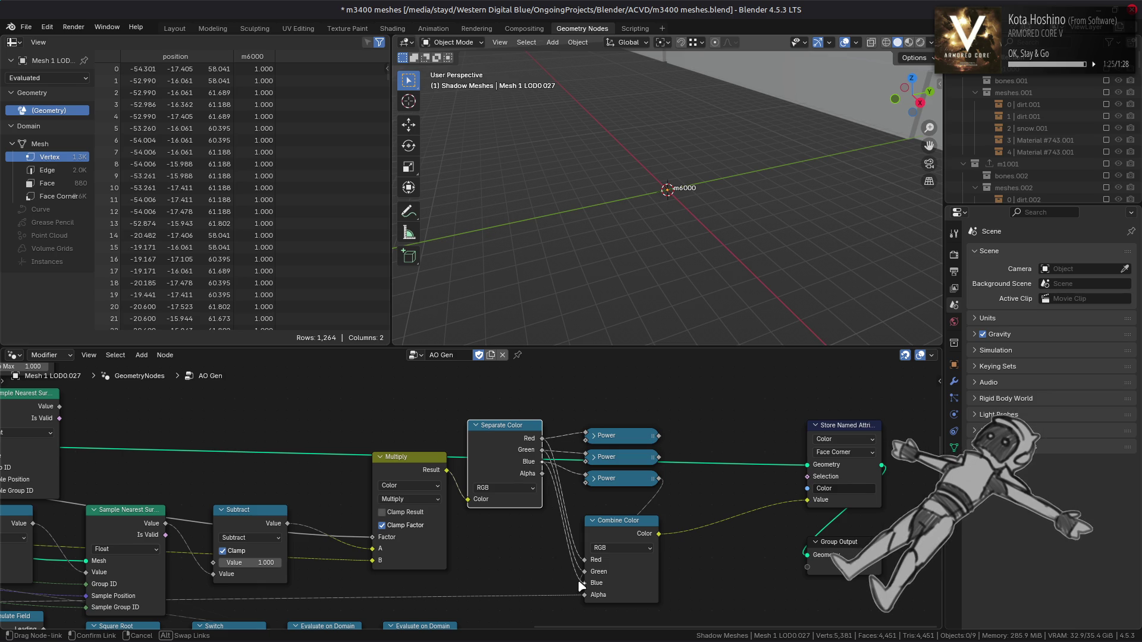
drag(675, 486, 612, 458)
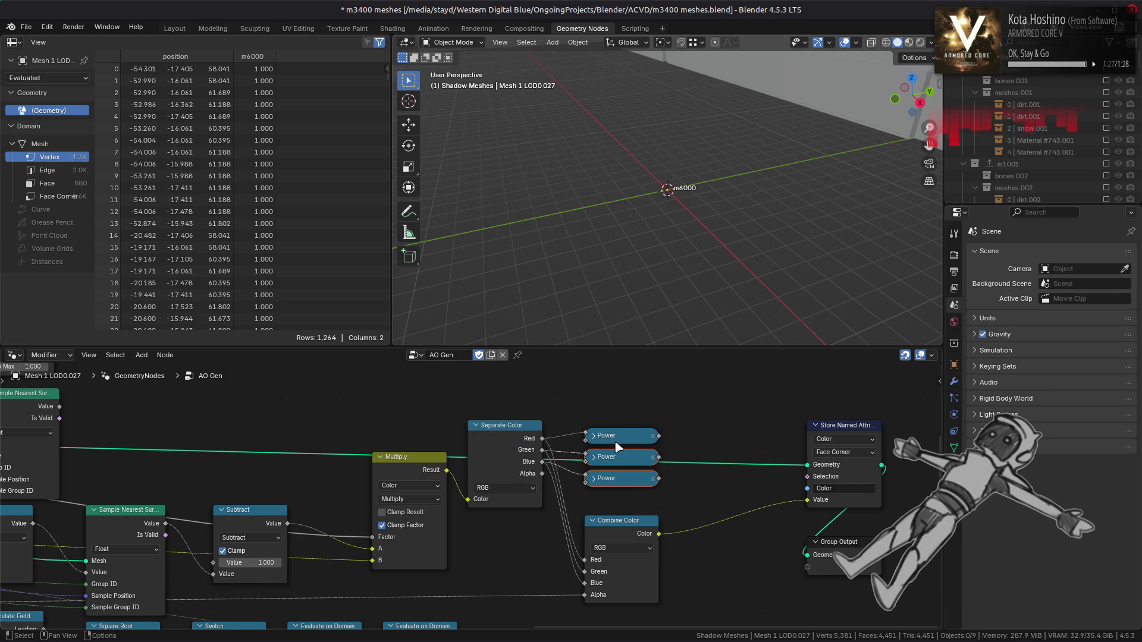
Place the 0.455-exponent Power node below Subtract, move both up together, and return to Layout
key(g)
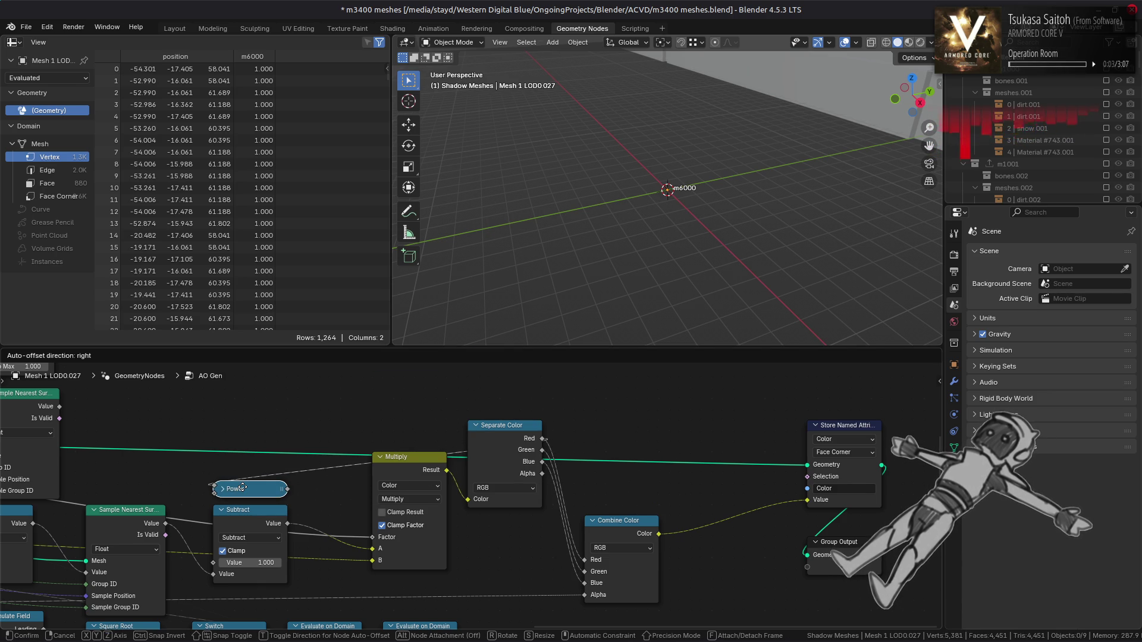
click(243, 488)
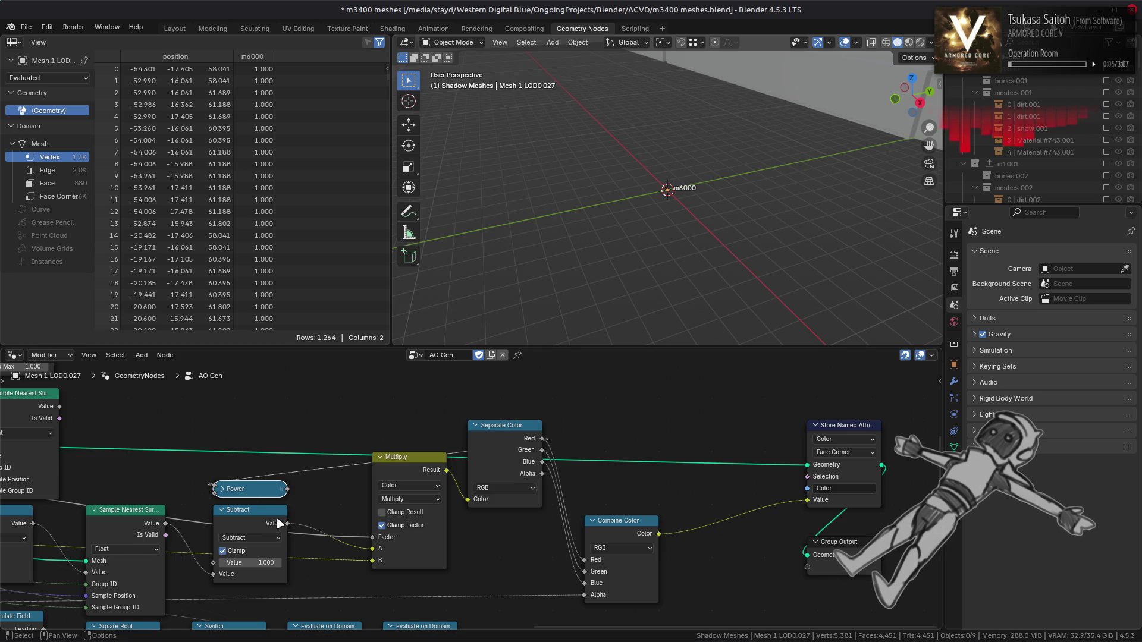
drag(259, 494, 277, 430)
drag(250, 509, 250, 479)
drag(275, 433, 245, 569)
click(221, 562)
middle_drag(311, 553, 351, 530)
shift+click(287, 470)
mouse_move(288, 467)
mouse_down()
mouse_move(288, 425)
mouse_move(247, 546)
mouse_move(331, 521)
mouse_move(409, 529)
mouse_move(426, 455)
mouse_up()
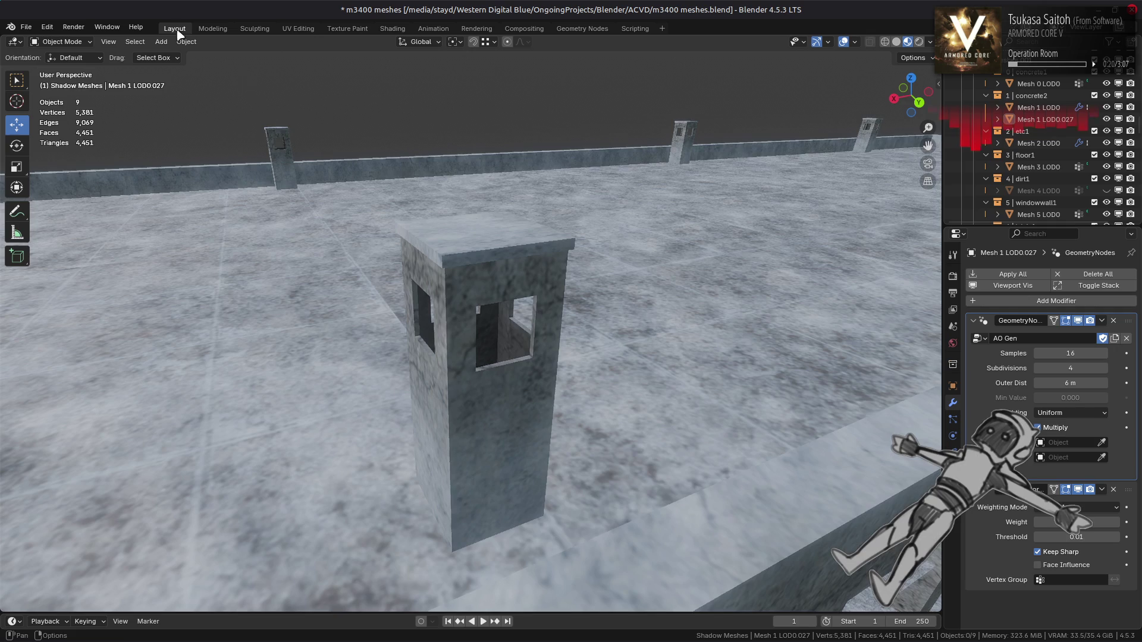
click(175, 29)
Toggle AO Gen off and on in Material Preview to compare the tower's shading
middle_drag(518, 324, 530, 316)
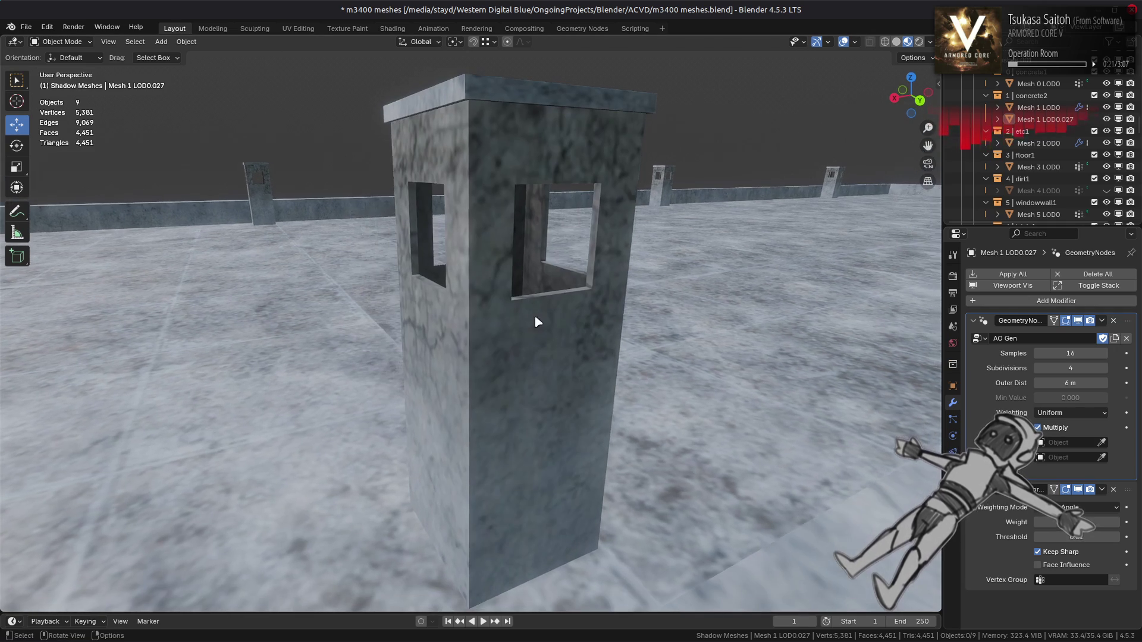
click(1078, 320)
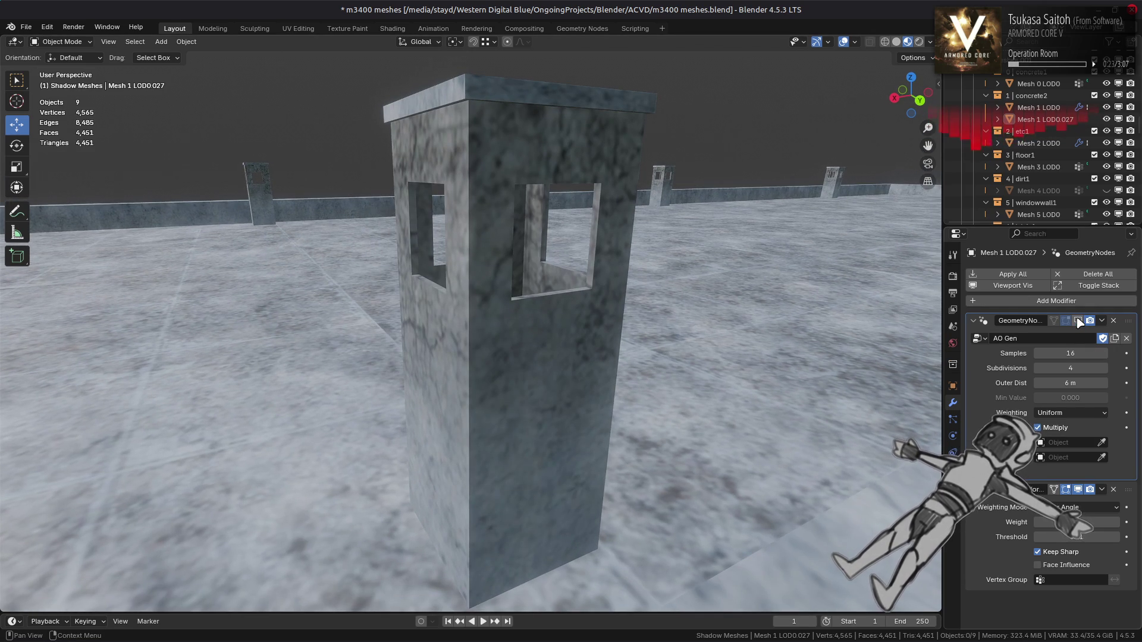
click(1078, 321)
click(1078, 321)
click(1078, 320)
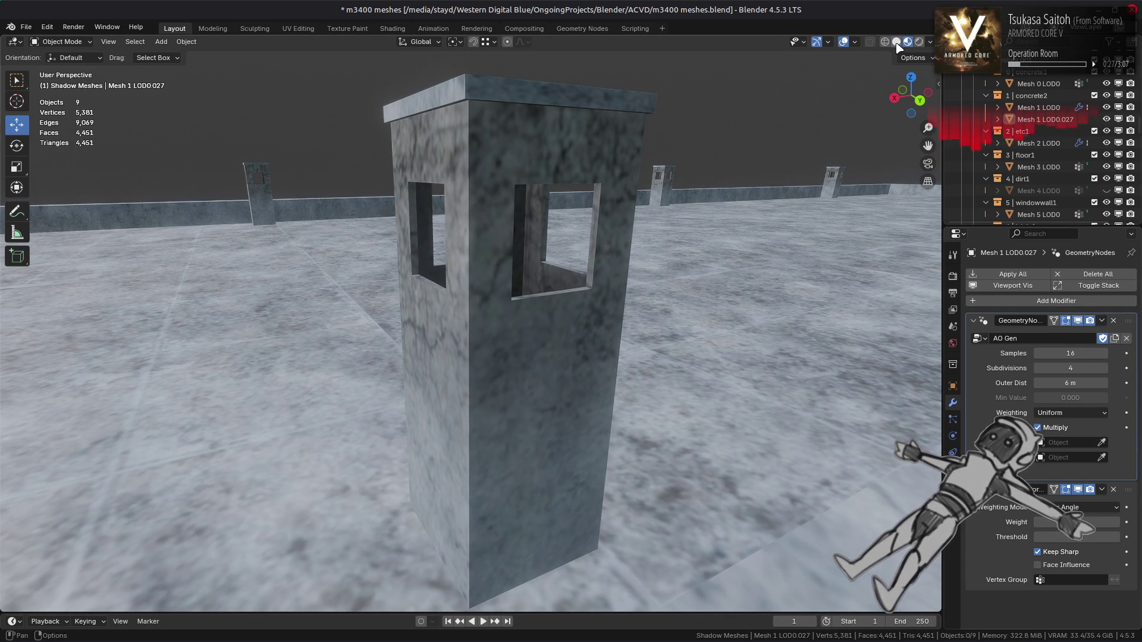
Compare AO Gen on and off in Solid shading, then return to Material Preview with it enabled
click(896, 41)
scroll(728, 198, up, 3)
click(1078, 321)
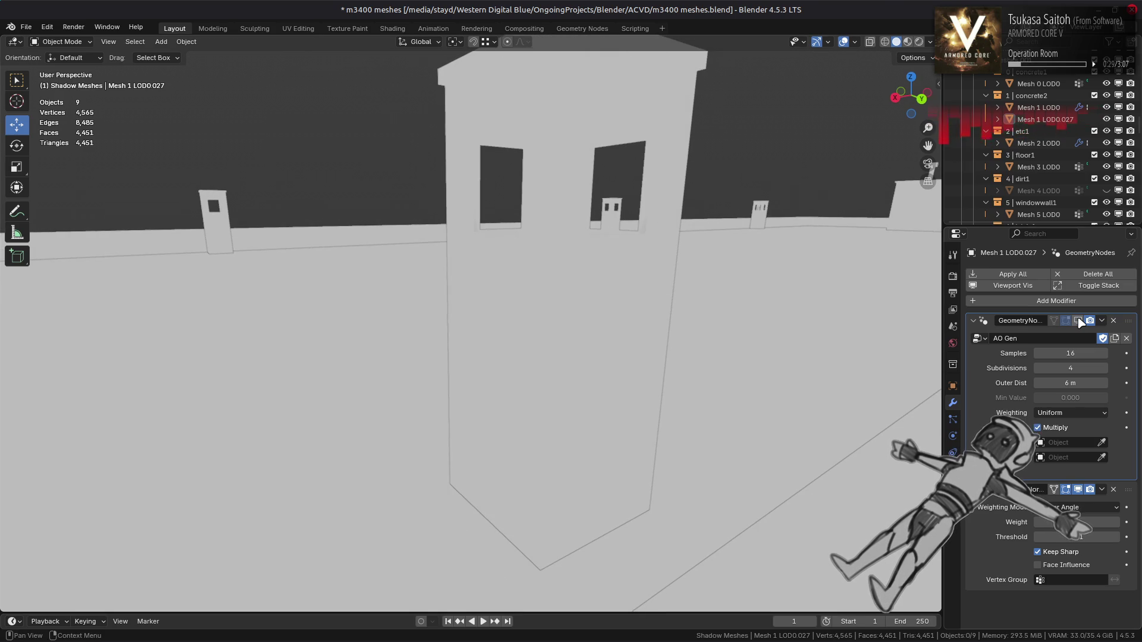
click(1078, 321)
click(1078, 320)
click(1077, 321)
click(1078, 321)
click(1078, 320)
click(907, 41)
scroll(543, 296, down, 3)
mouse_move(543, 296)
middle_down()
mouse_move(581, 301)
mouse_move(605, 326)
middle_up()
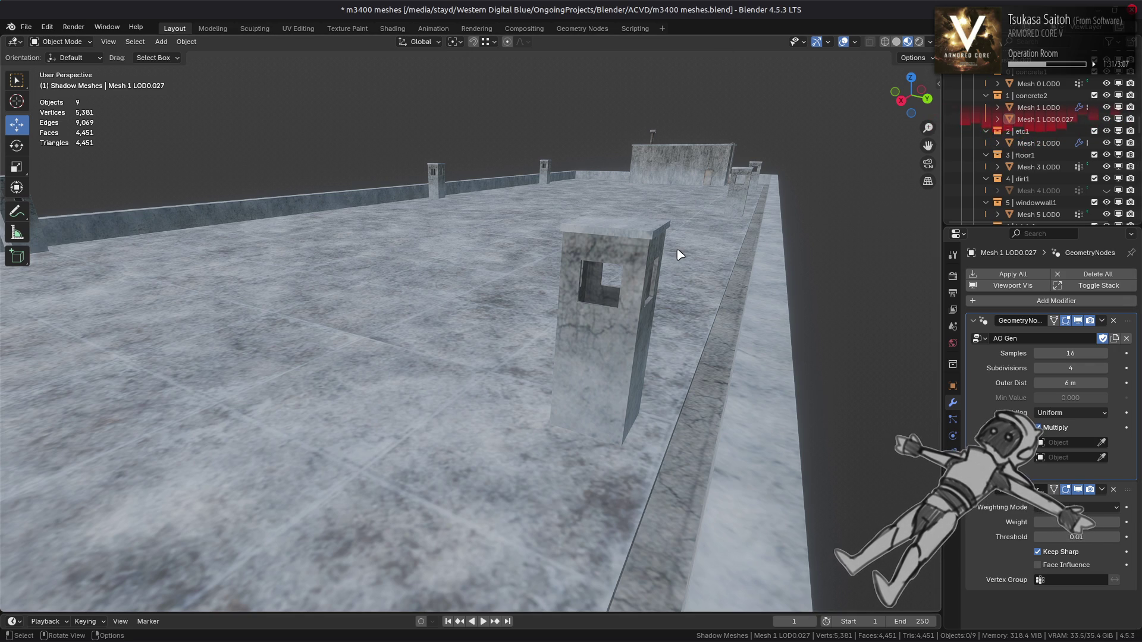
Toggle AO Gen off and on, then switch to Solid shading and compare again
click(1078, 321)
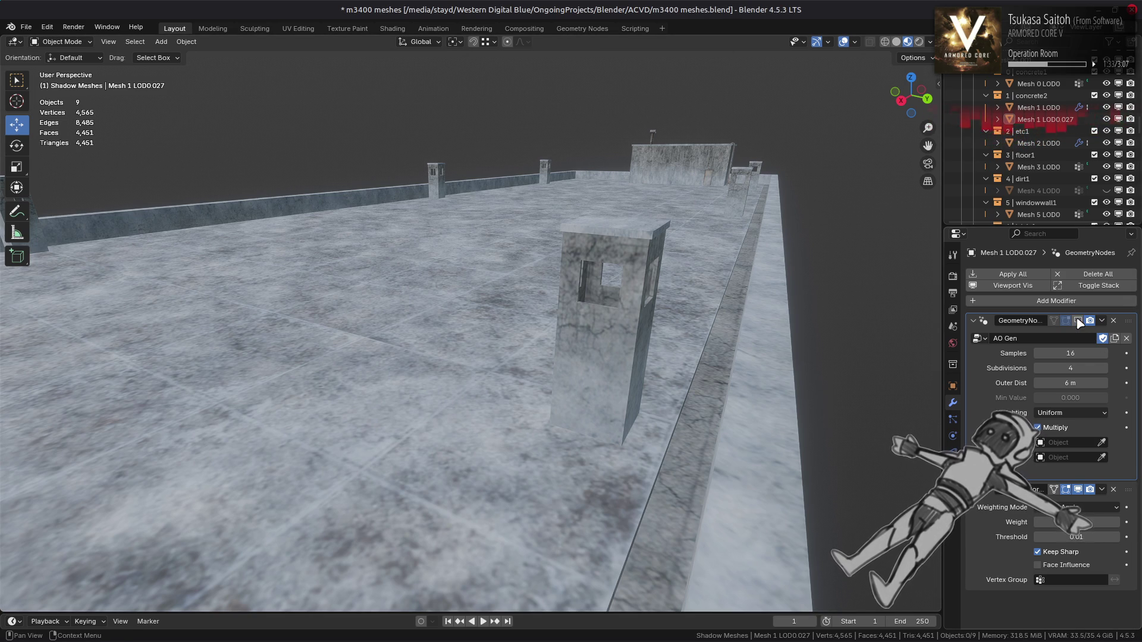
click(1078, 321)
click(897, 42)
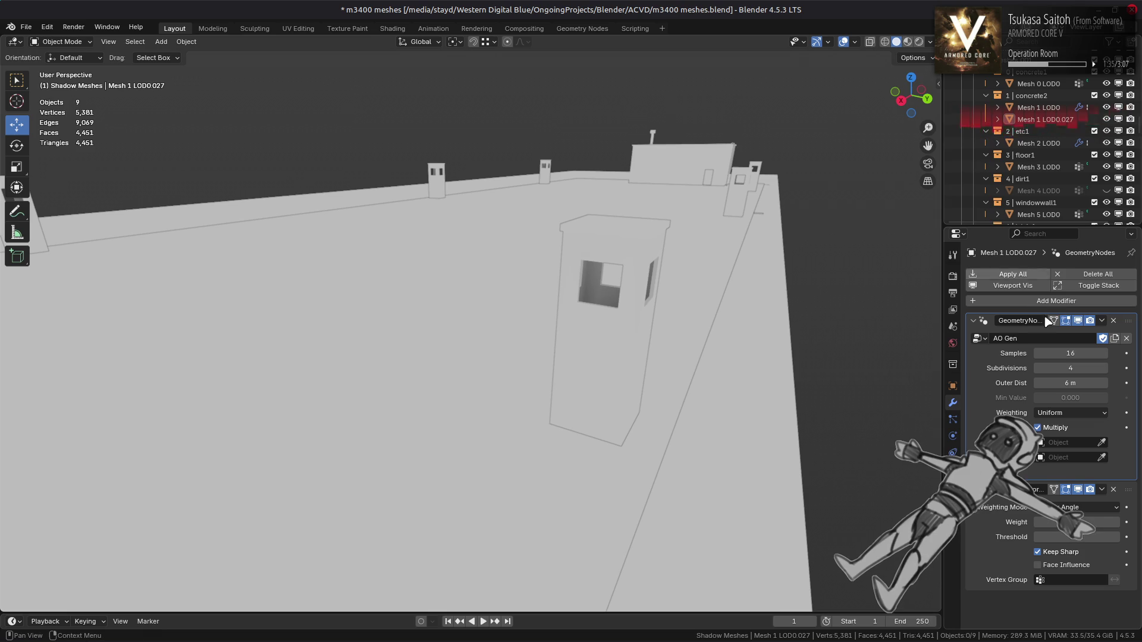
click(1078, 325)
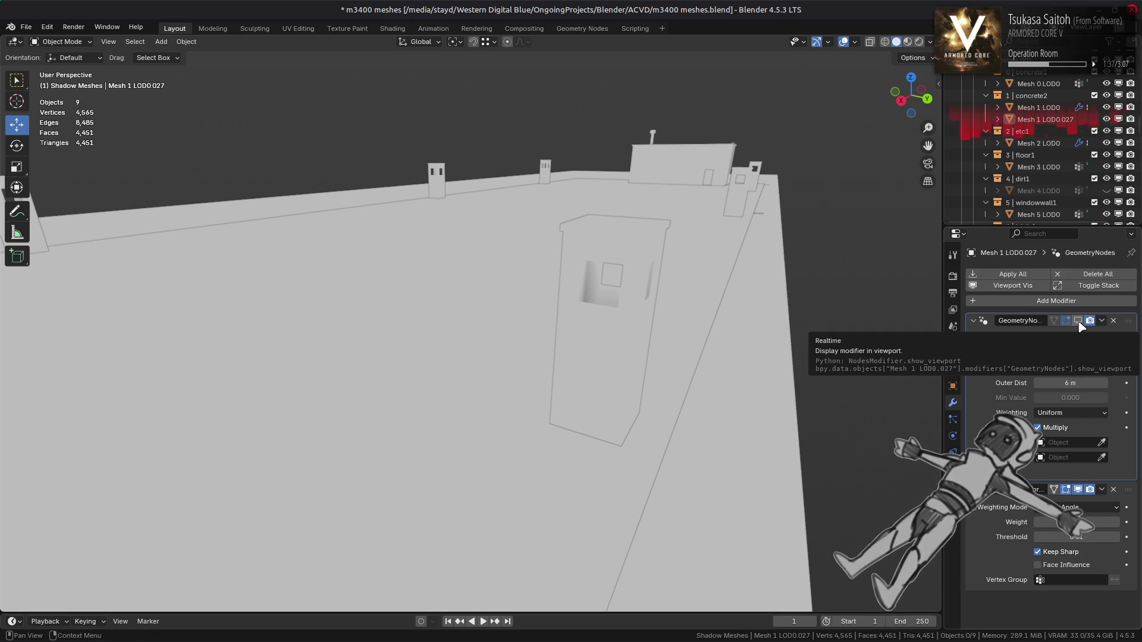
click(1078, 325)
From a far angled view, repeatedly toggle AO Gen, then open the modifier's dropdown menu
mouse_move(548, 366)
middle_down()
mouse_move(526, 353)
mouse_move(481, 369)
mouse_move(533, 358)
mouse_move(561, 374)
mouse_move(576, 364)
mouse_move(563, 360)
mouse_move(615, 393)
middle_up()
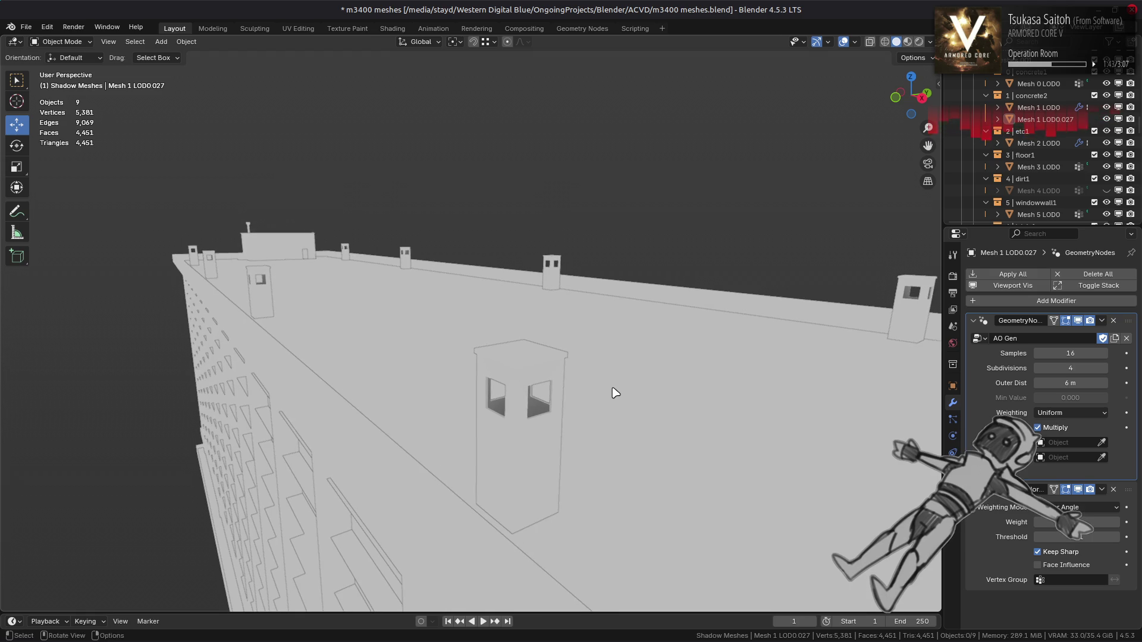
click(1078, 321)
click(1078, 321)
click(1079, 322)
click(1079, 322)
click(1079, 321)
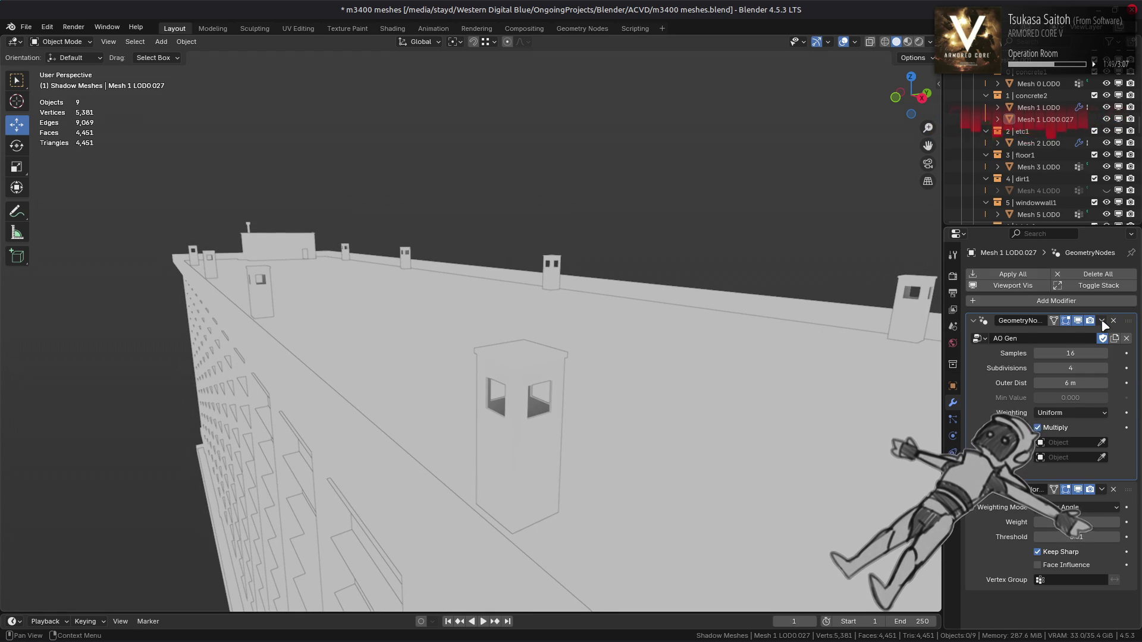
click(1096, 323)
click(1079, 322)
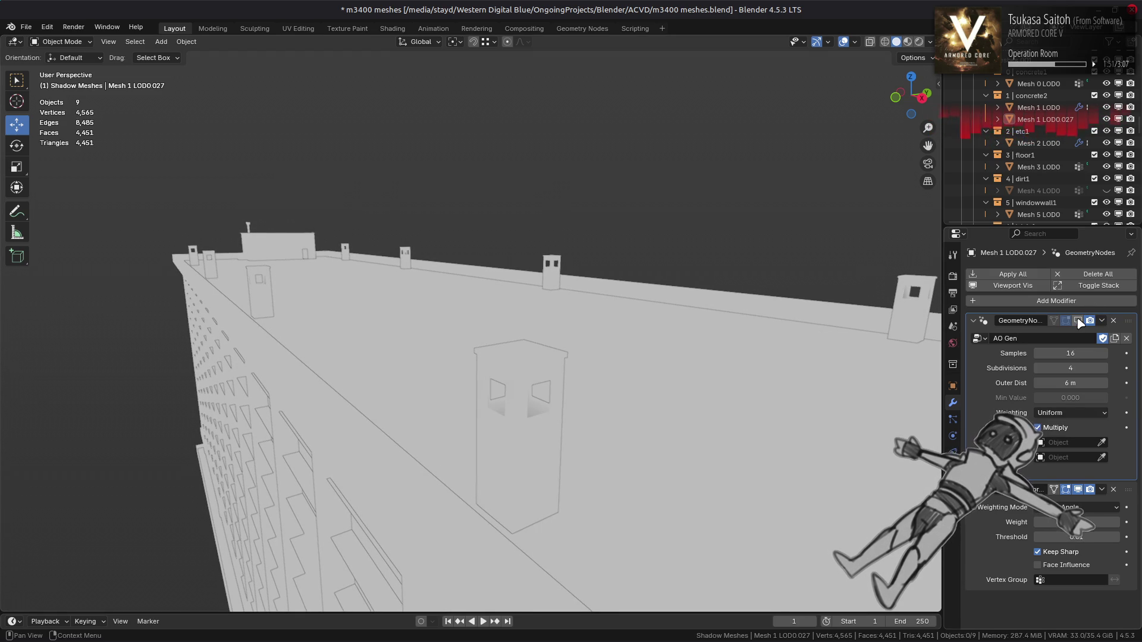
click(1079, 322)
click(1079, 322)
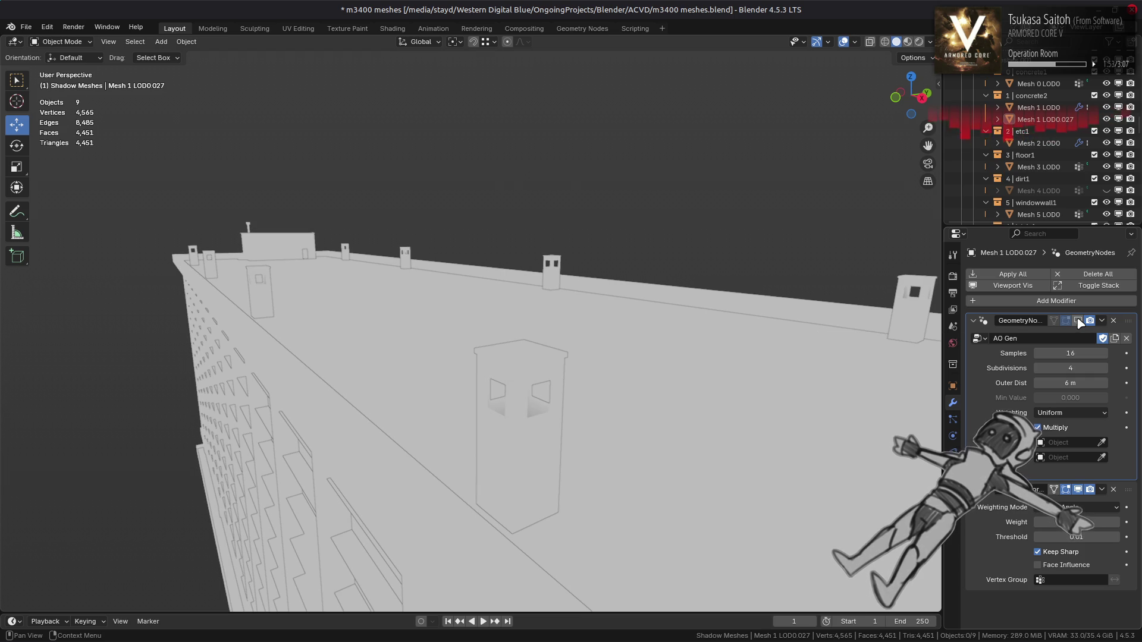
click(1079, 322)
click(1079, 321)
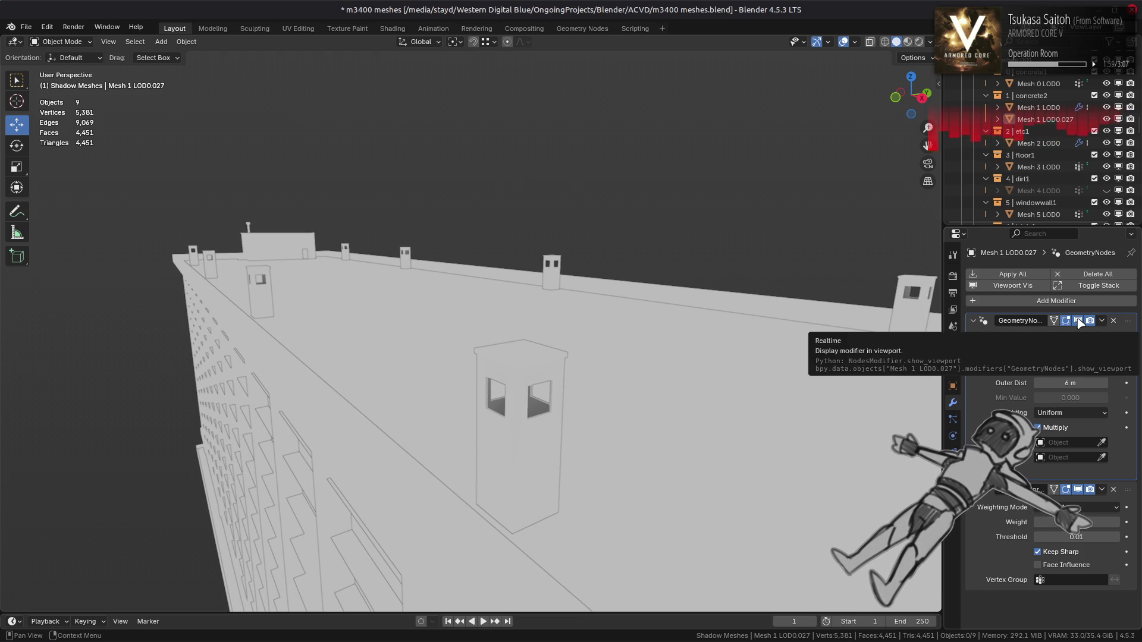
click(1079, 322)
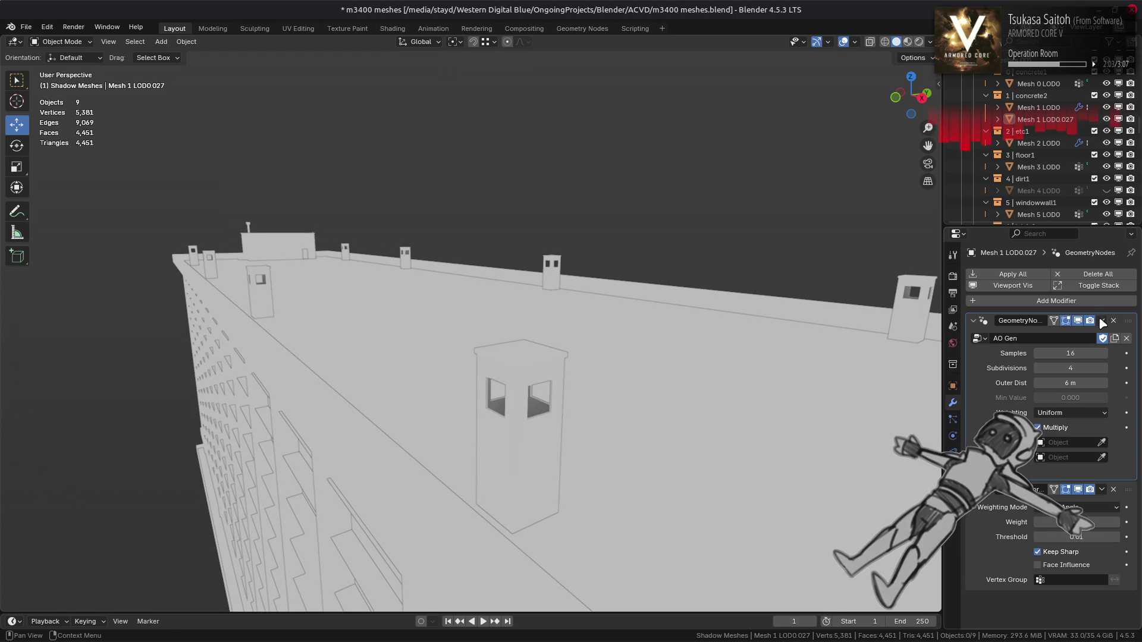
click(1102, 322)
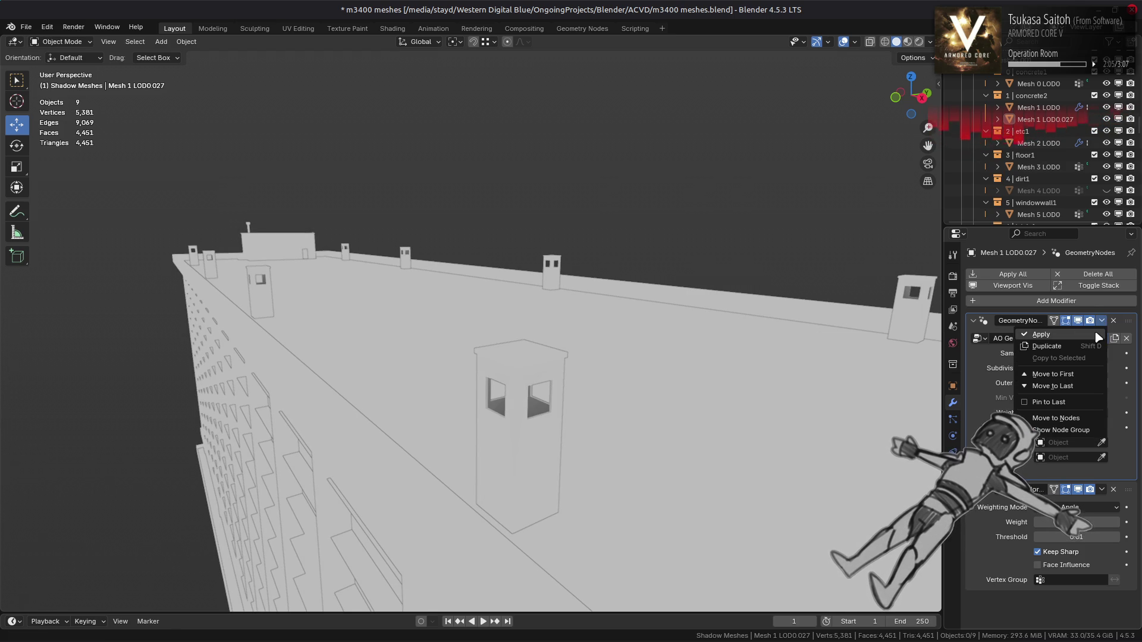
Apply AO Gen, merge vertices by distance, compare via undo/redo, then undo both operations
click(1097, 334)
key(Tab)
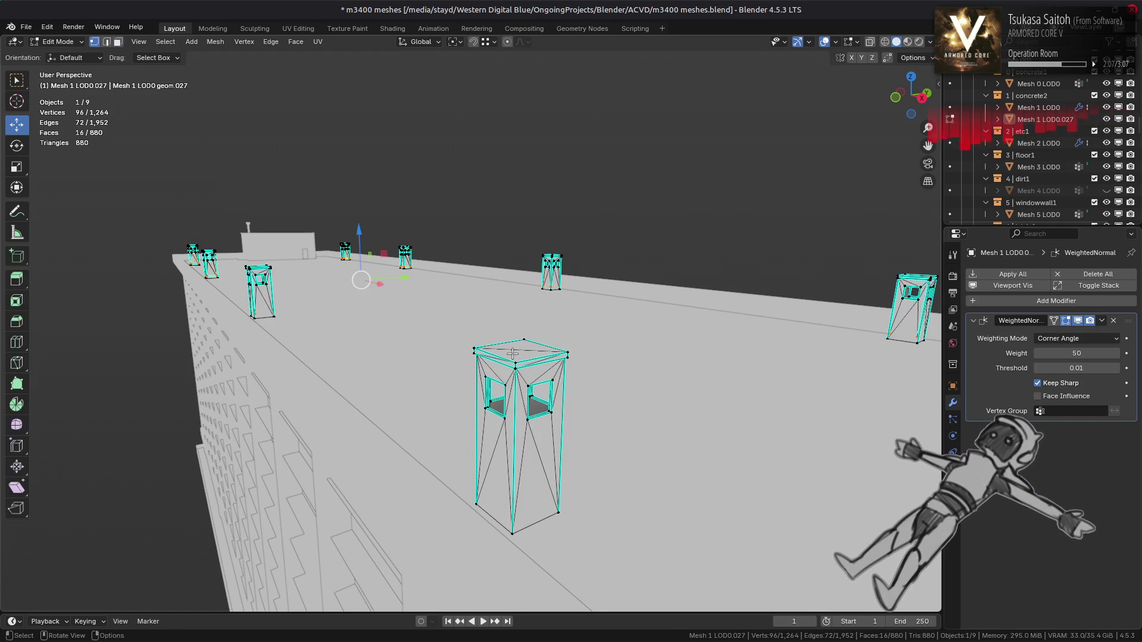
key(a)
right_click(494, 356)
mouse_move(512, 566)
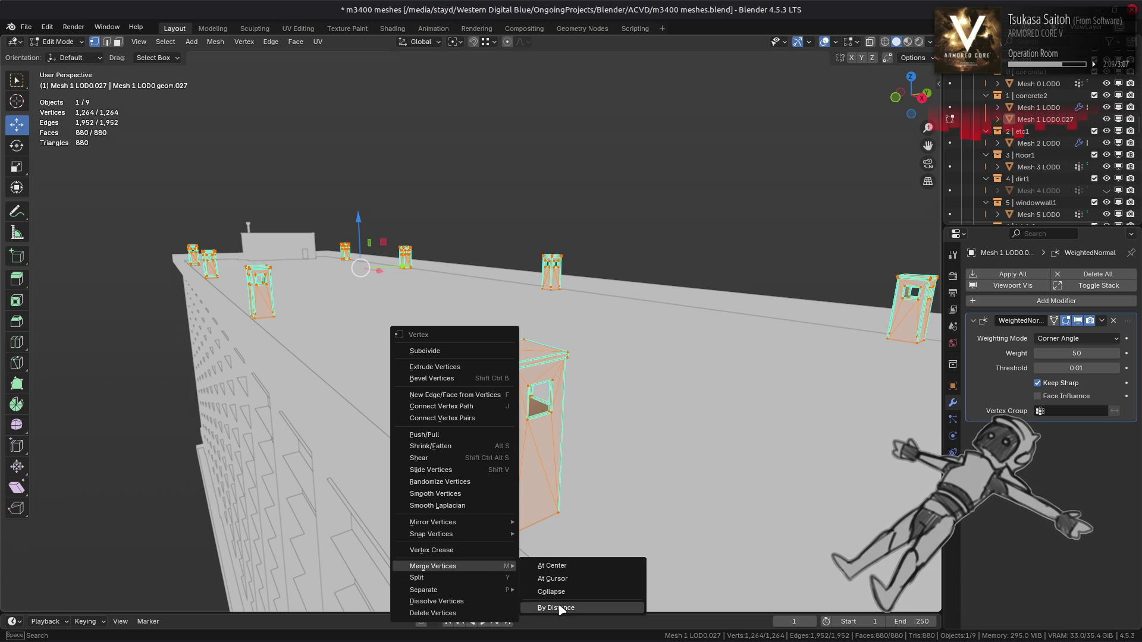
click(548, 610)
key(ctrl+z)
key(ctrl+shift+z)
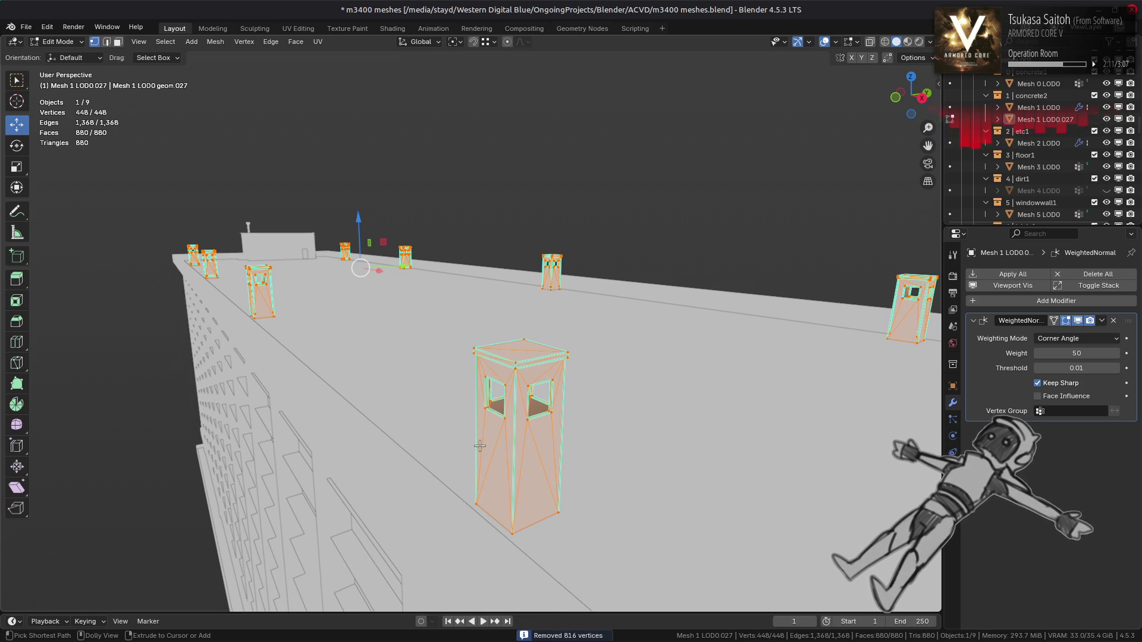
key(ctrl+z)
key(ctrl+shift+z)
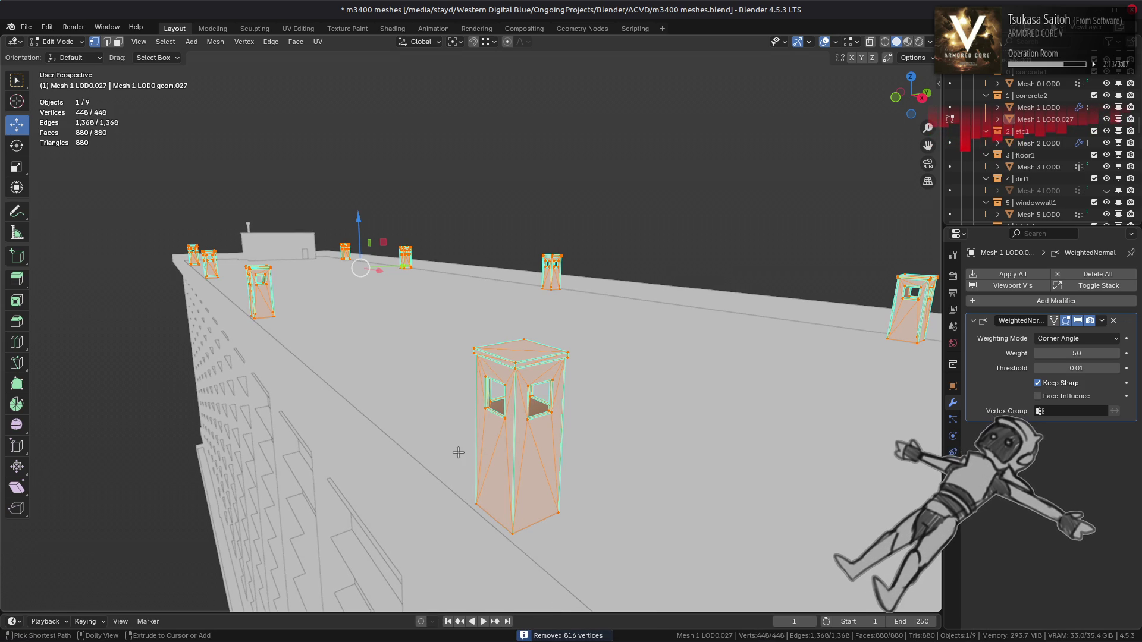
key(ctrl+z)
key(ctrl+shift+z)
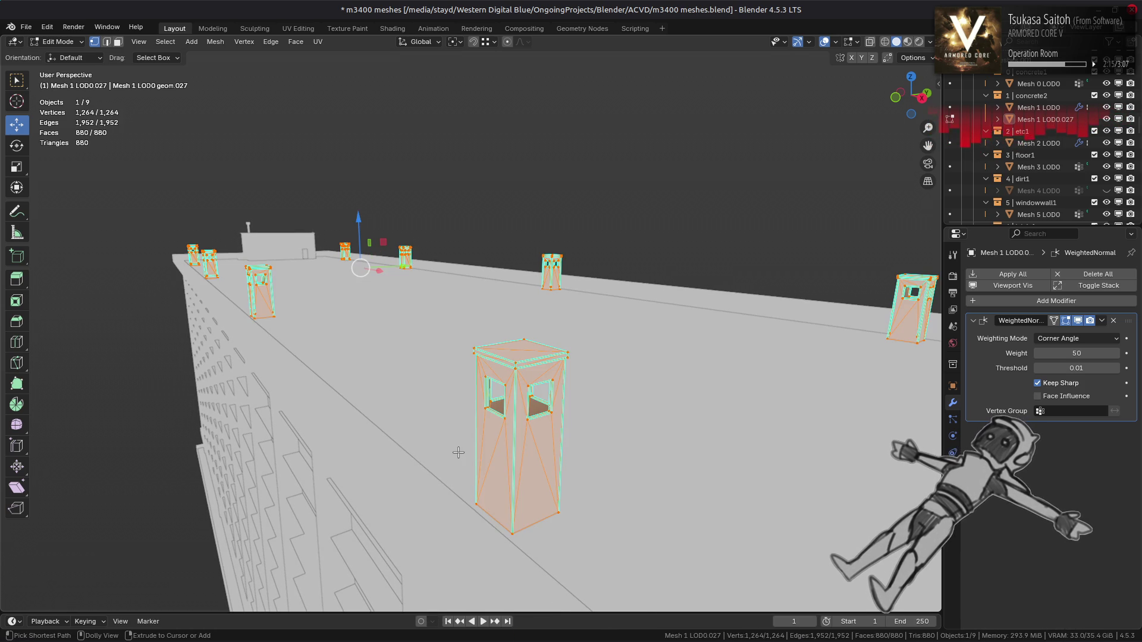
key(ctrl+z)
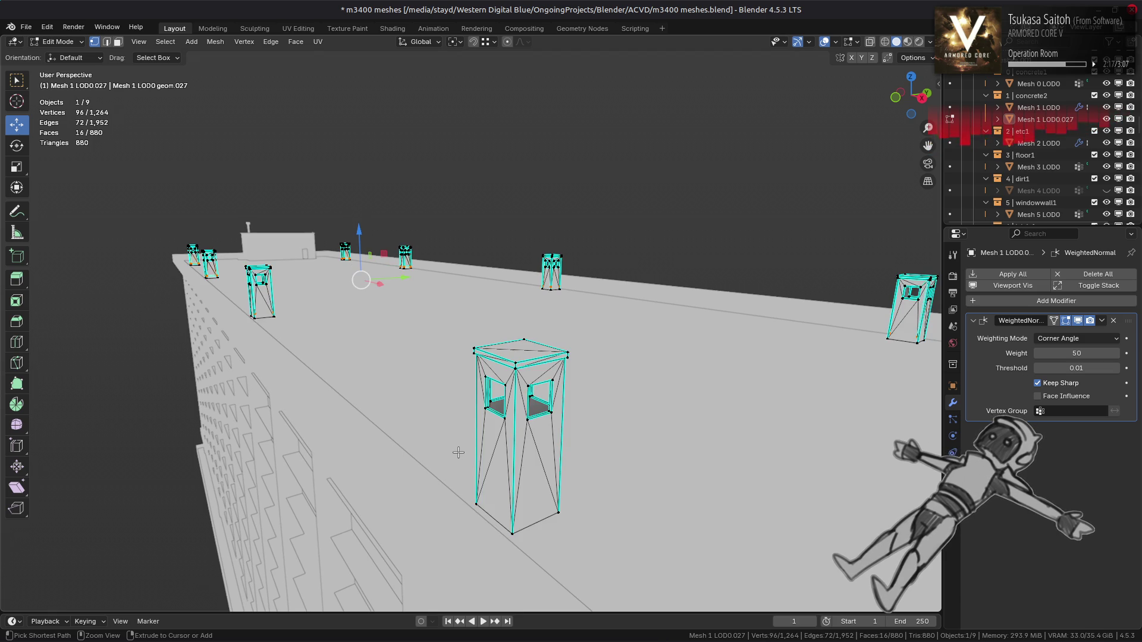
key(ctrl+z)
key(ctrl+z)
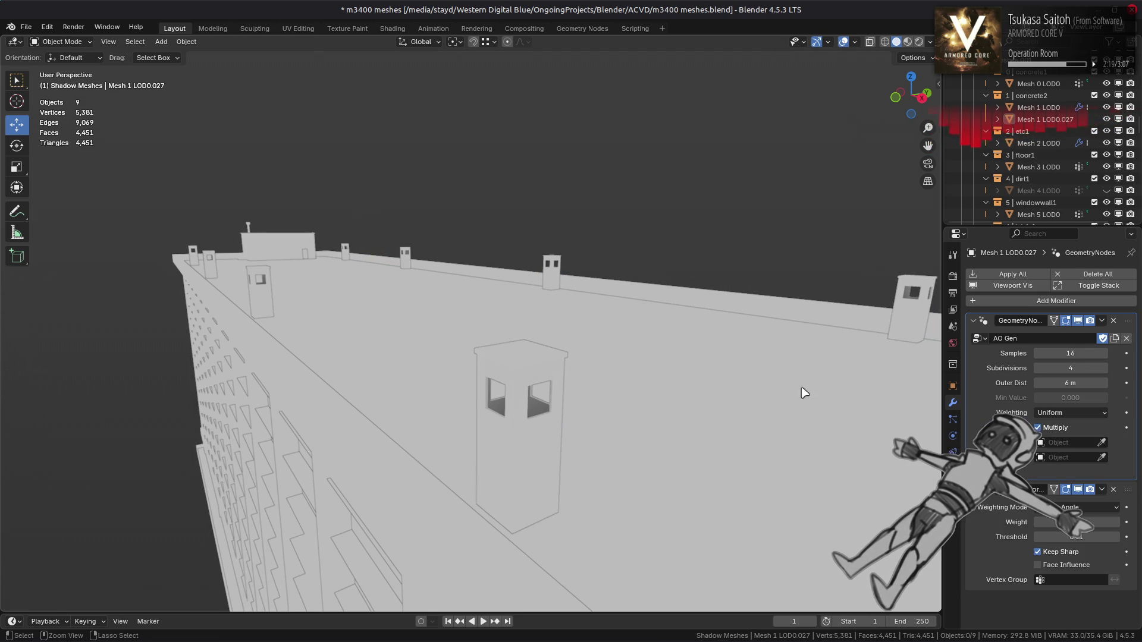
On the chimney mesh, apply AO Gen, merge by distance removing 816 vertices, and deselect all
click(1077, 322)
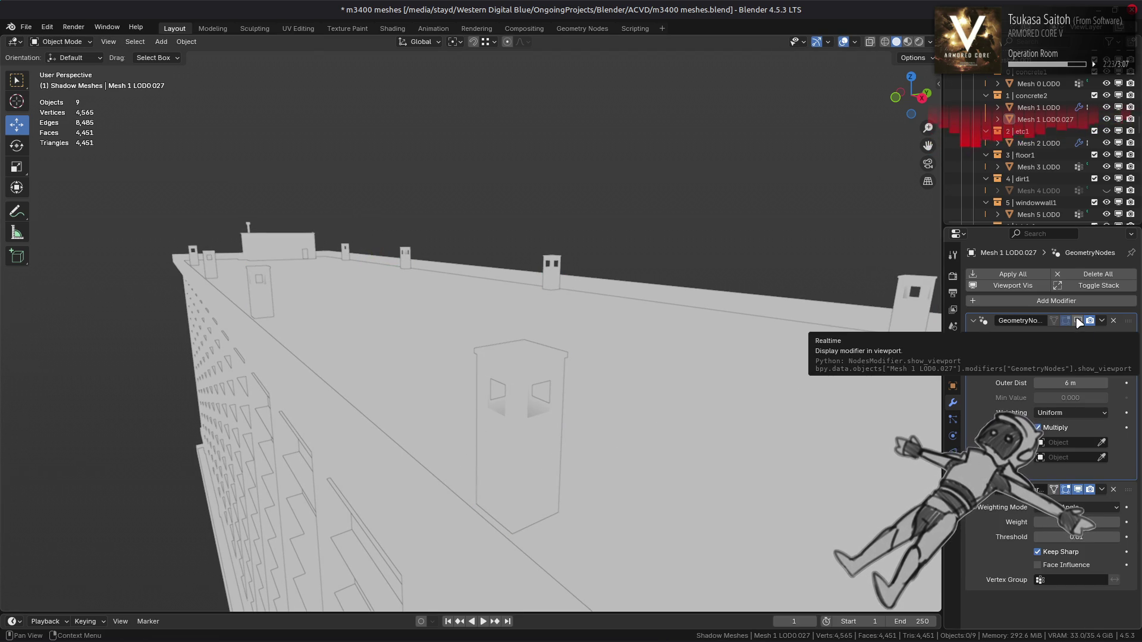
click(539, 438)
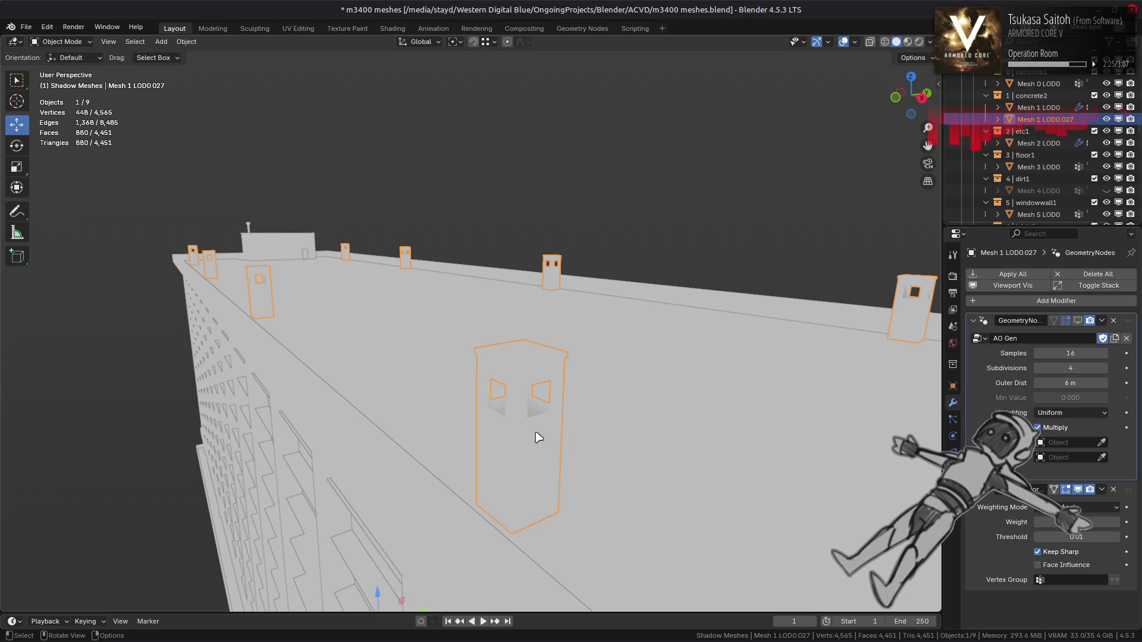
click(1102, 321)
click(1098, 336)
key(Tab)
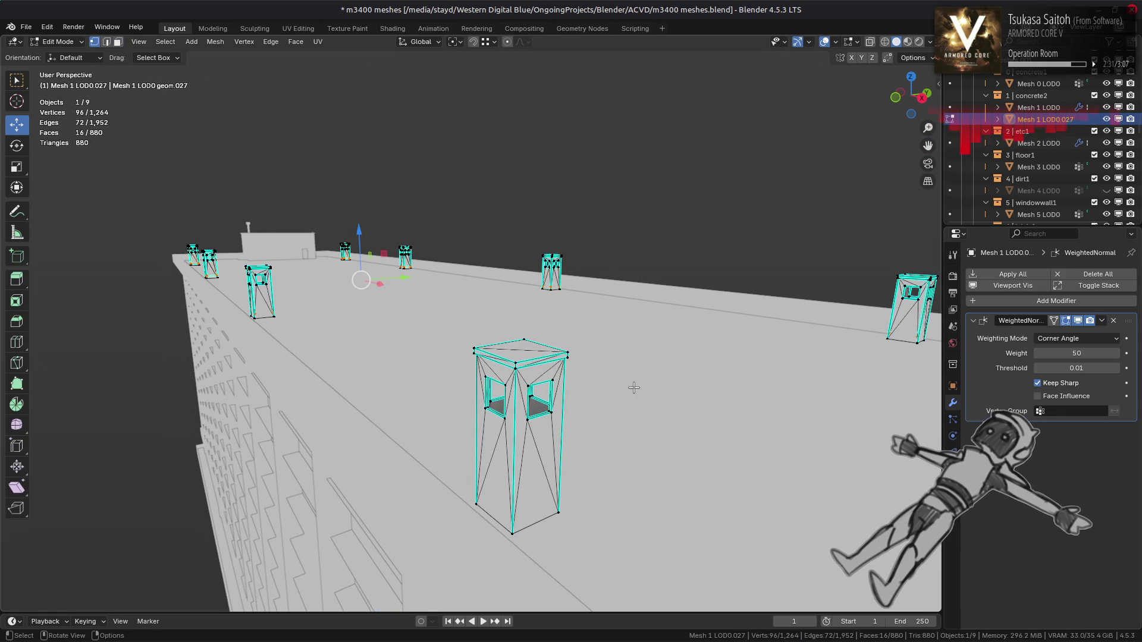
key(a)
key(ctrl+v)
mouse_move(613, 580)
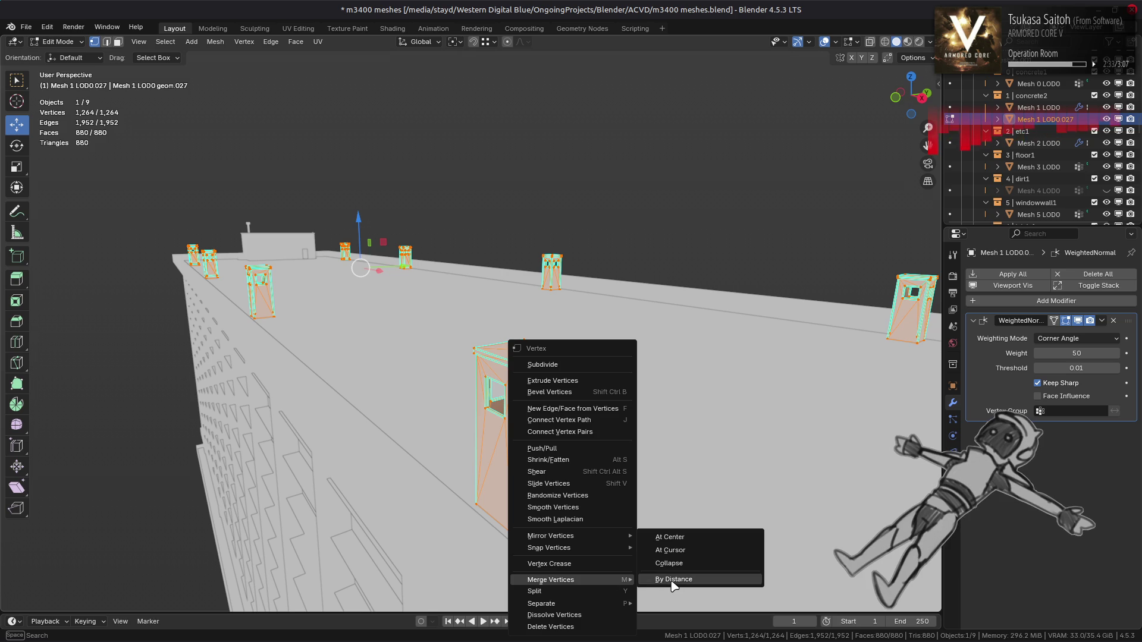
click(672, 581)
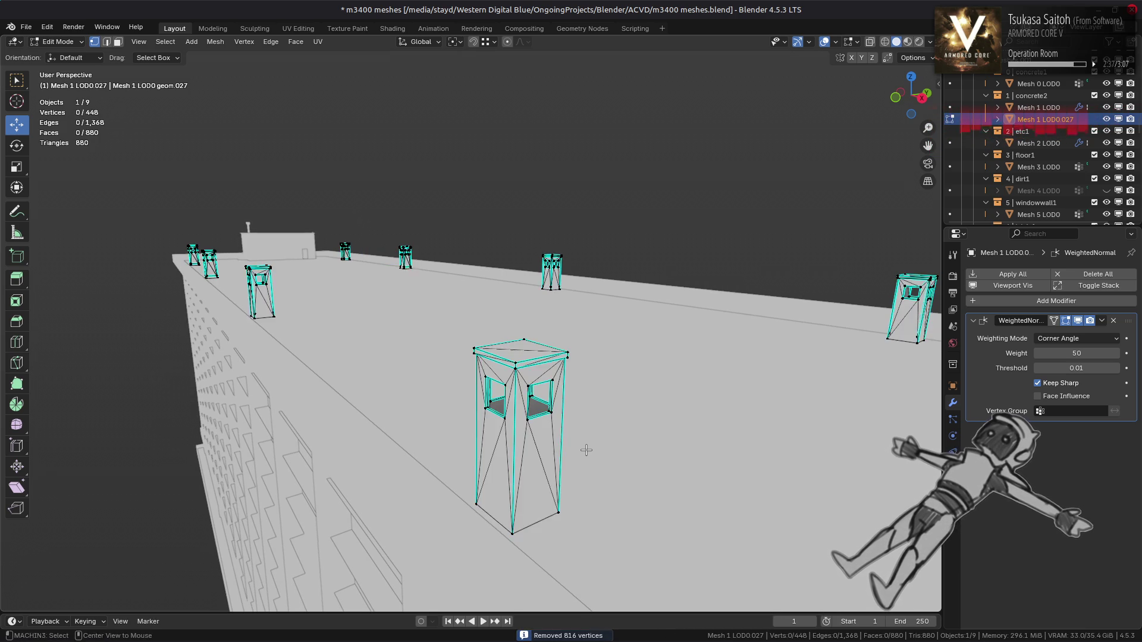
key(Tab)
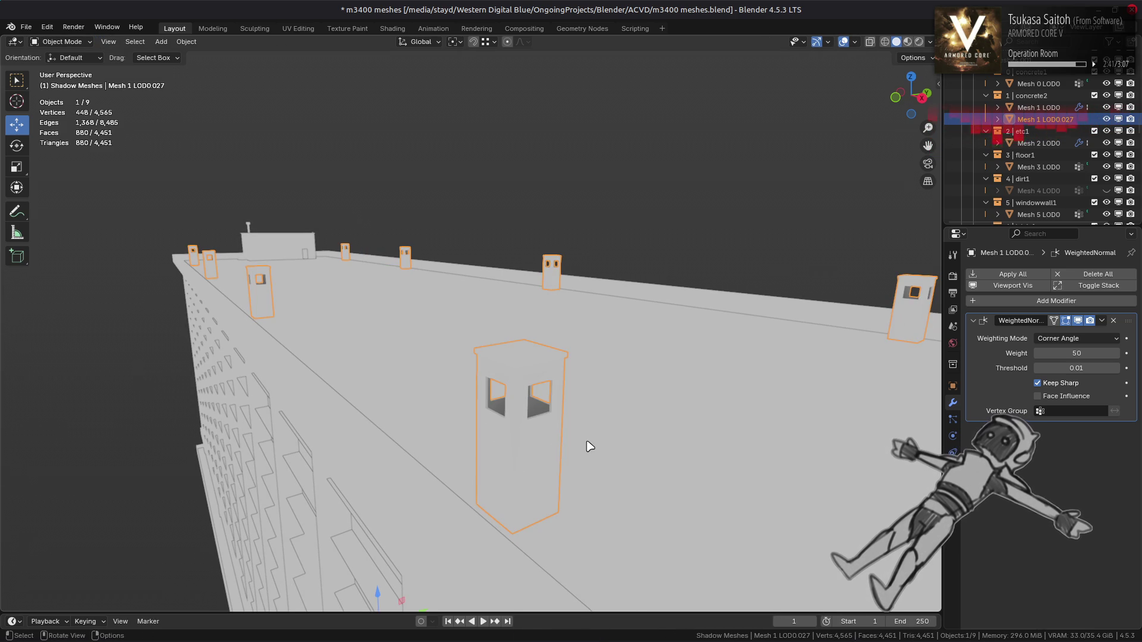
key(alt+a)
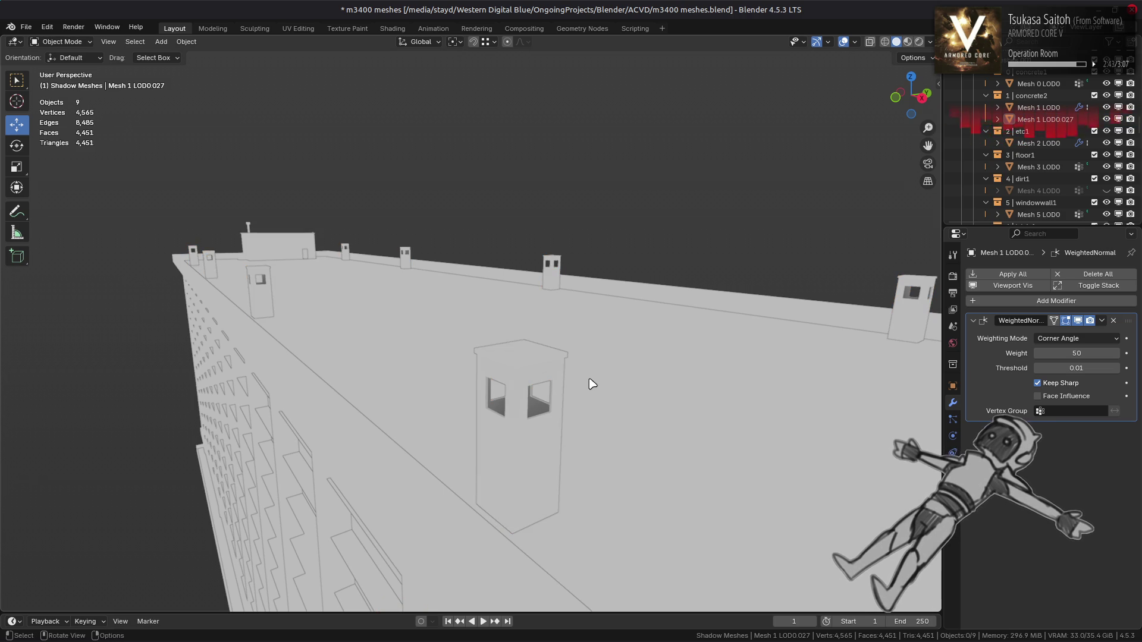
Join Mesh 1 LOD0.027 into Mesh 1 LOD0, then undo the join
click(518, 375)
click(1050, 108)
click(1045, 119)
click(1041, 109)
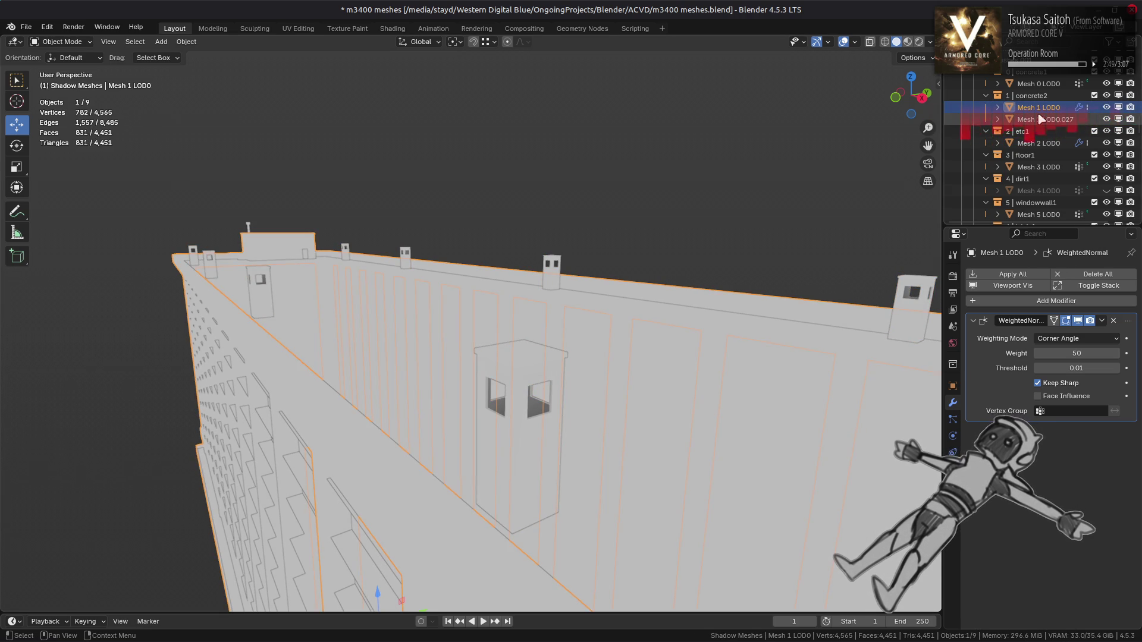
ctrl+click(1041, 119)
ctrl+click(1038, 108)
right_click(727, 262)
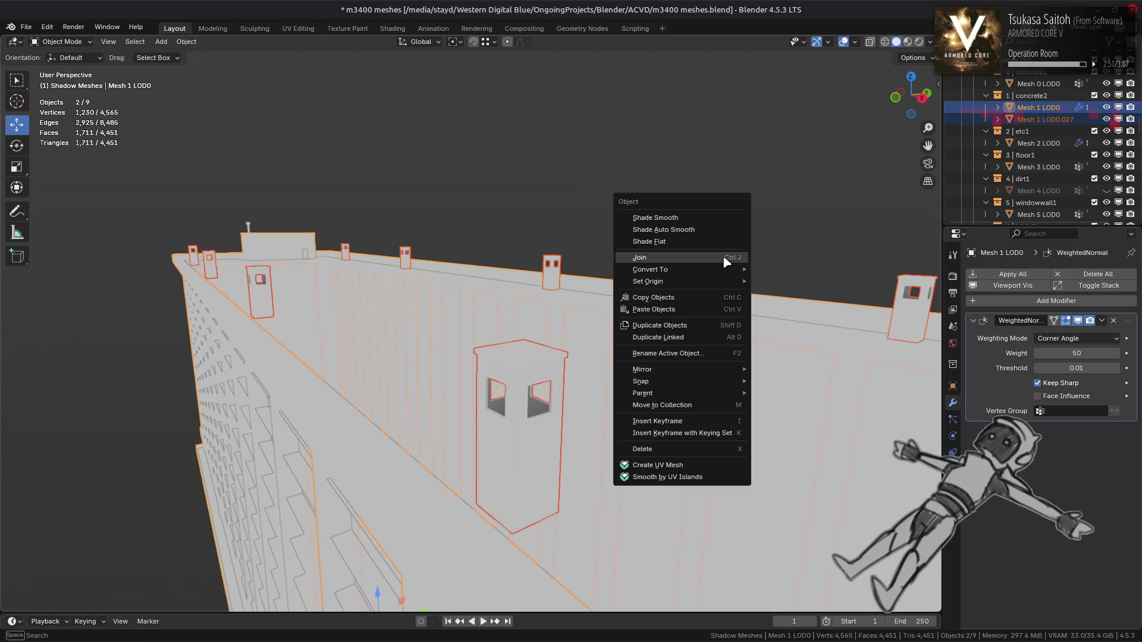
click(726, 258)
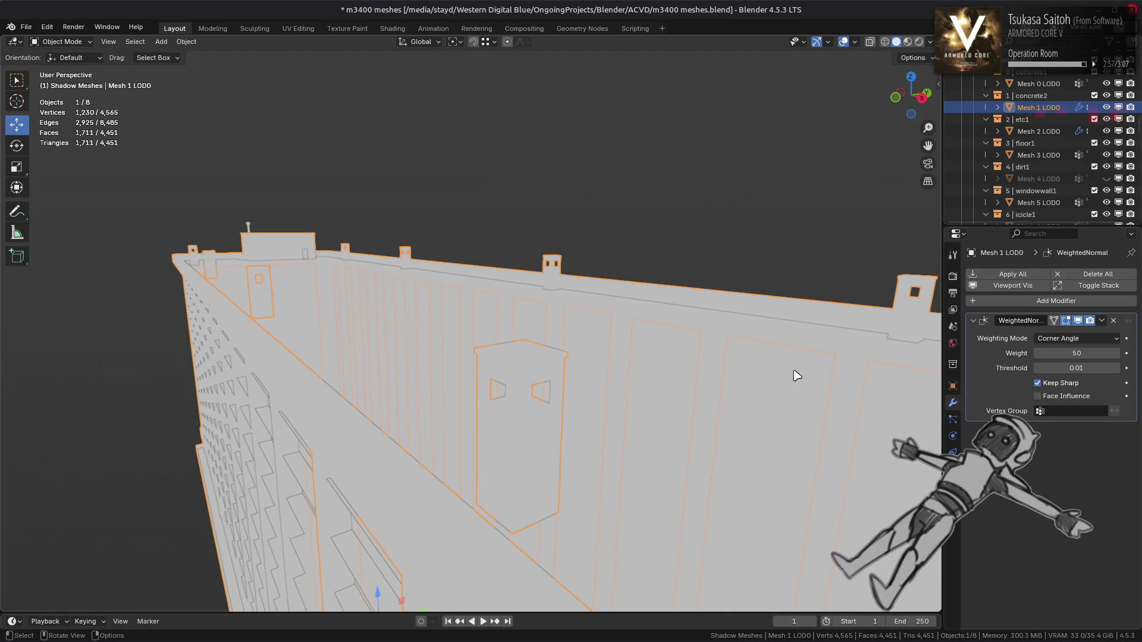
key(ctrl+z)
Select the tower pieces mesh, view its Object Data properties, then select Mesh 3 LOD0
click(506, 452)
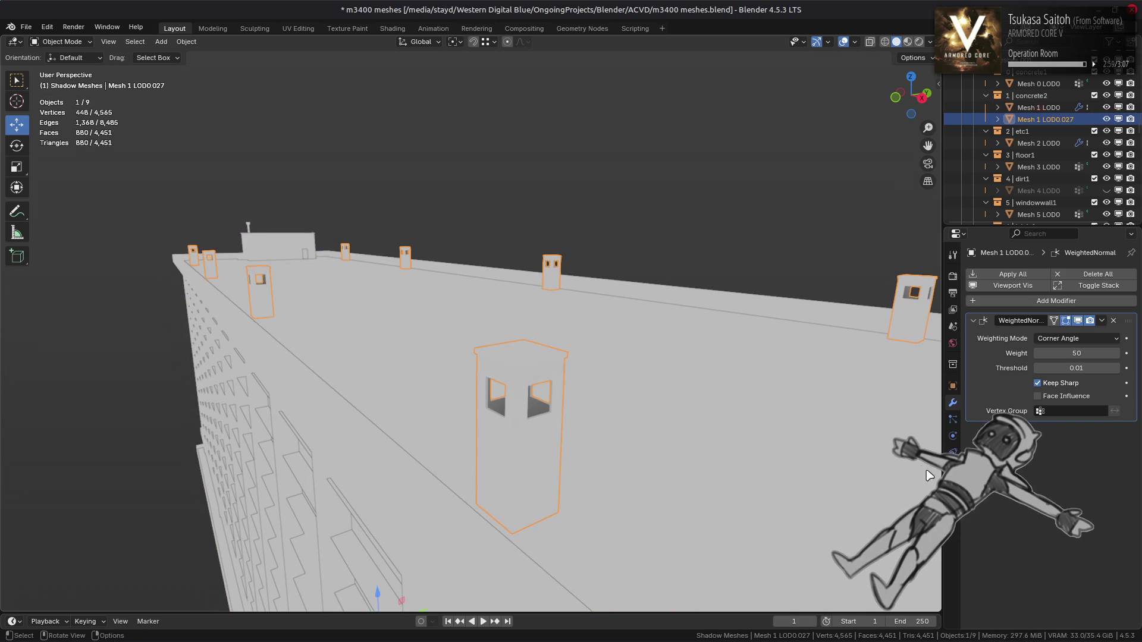
click(952, 469)
click(625, 467)
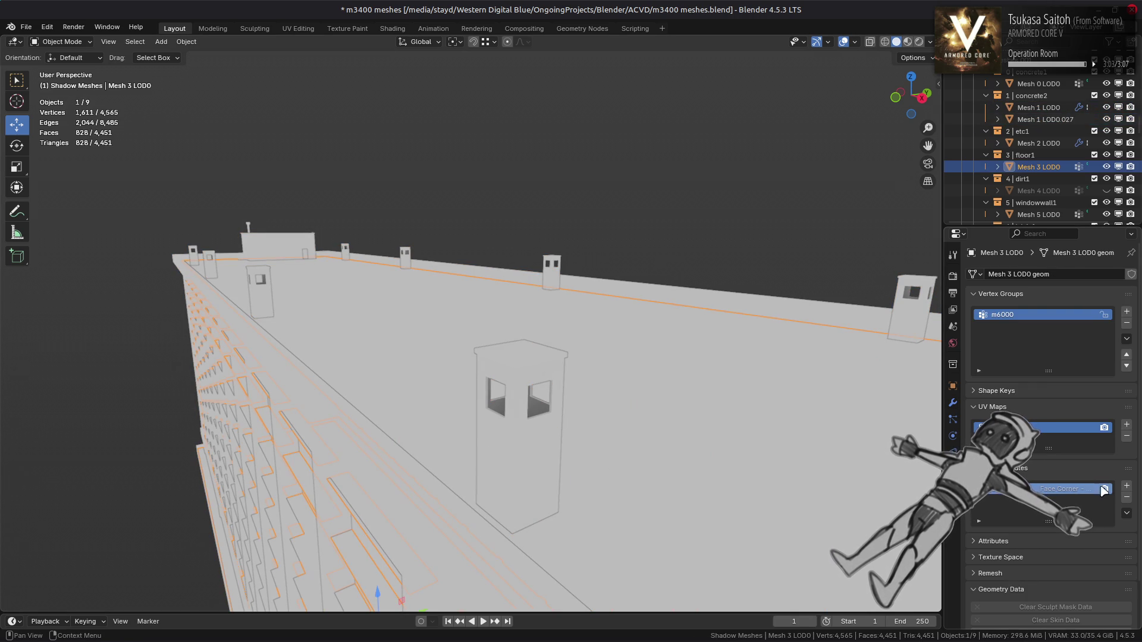
Join the Mesh 1 LOD0.027 tower pieces into Mesh 1 LOD0, then undo the join
click(530, 482)
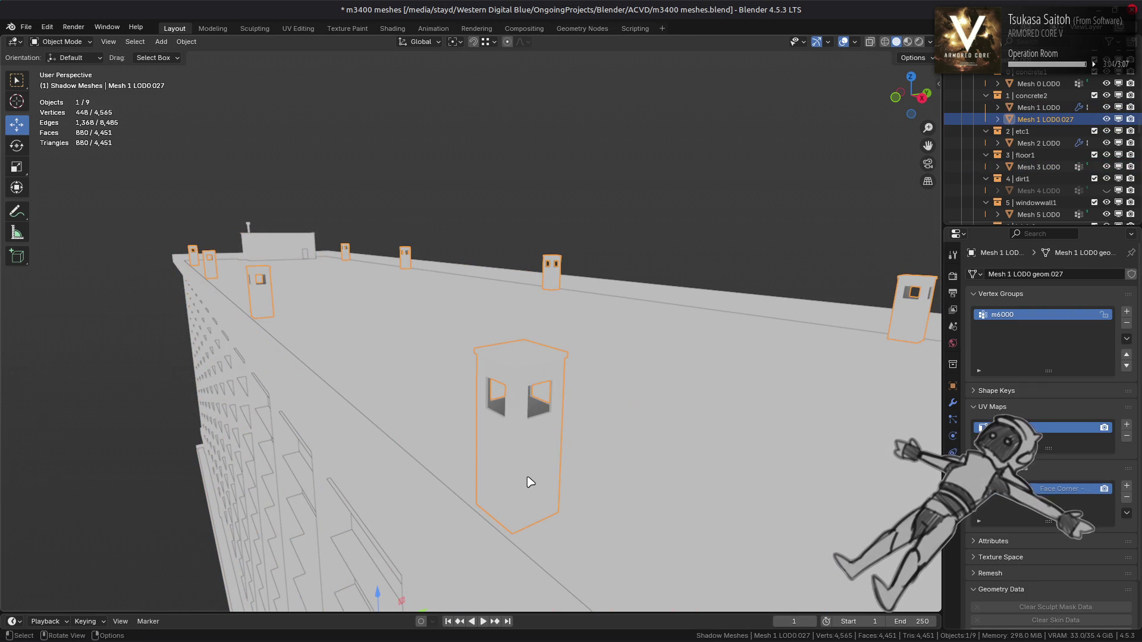
ctrl+click(1038, 107)
right_click(686, 324)
click(686, 324)
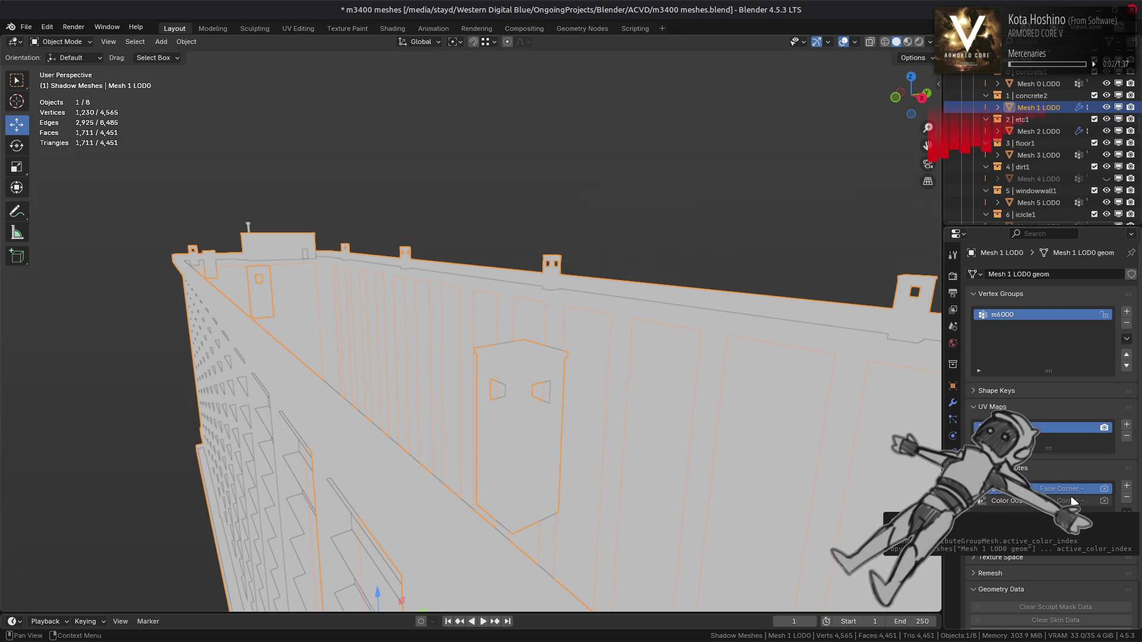
key(ctrl+z)
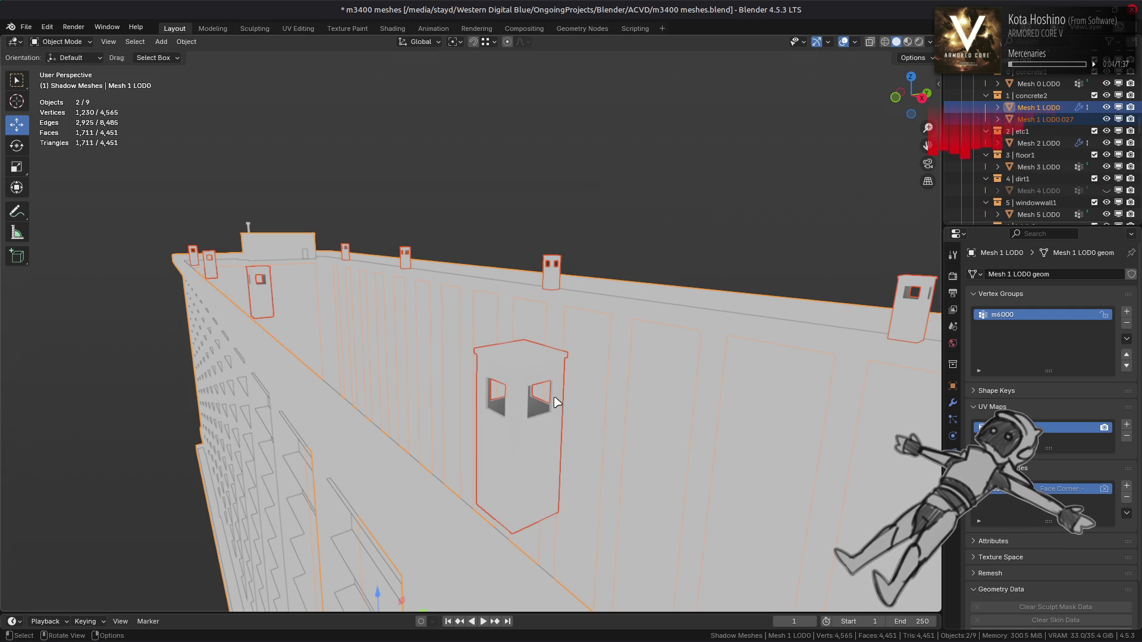
Convert Mesh 1 LOD0.027's colour attribute to Face Corner byte colour
click(528, 384)
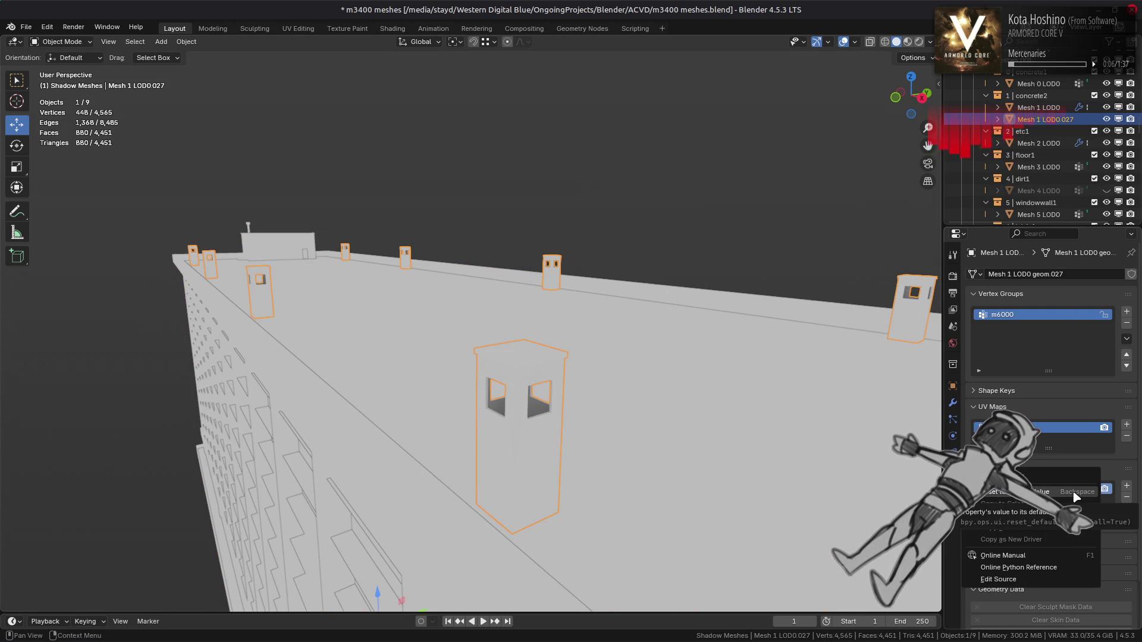
click(1126, 513)
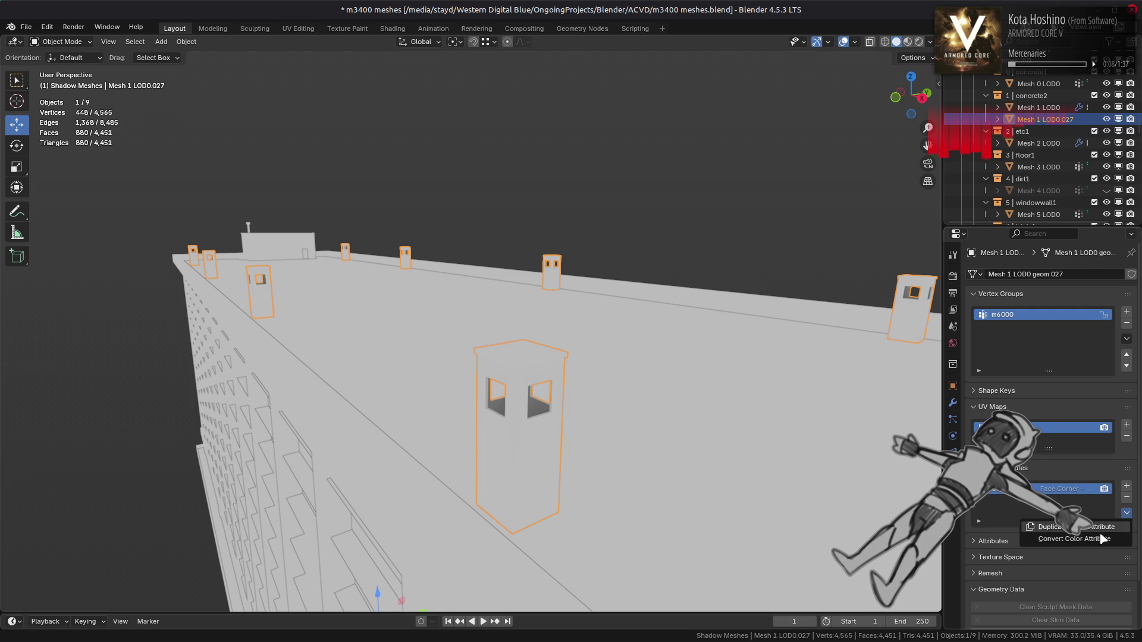
click(1074, 538)
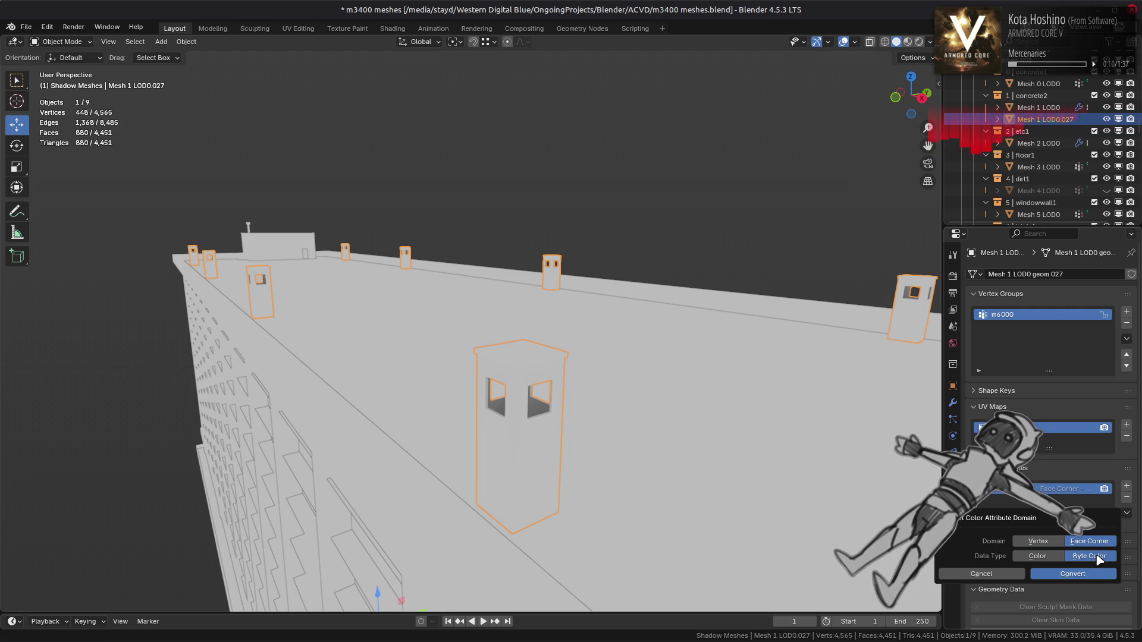
click(1085, 575)
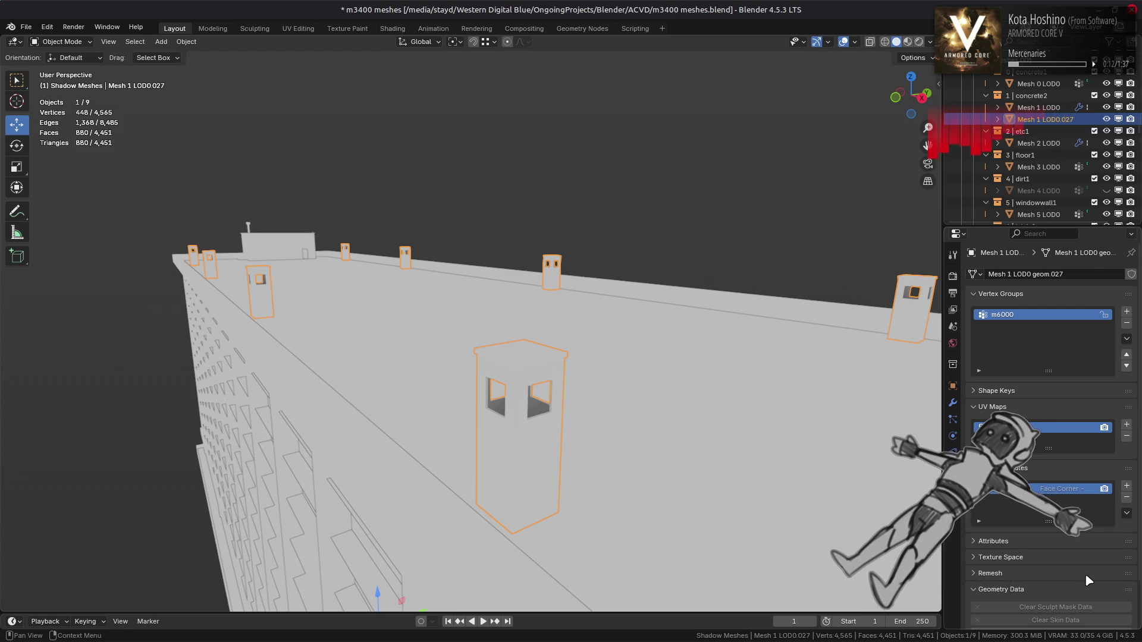
Convert Mesh 1 LOD0's colour attribute to Face Corner byte colour and save m3400 meshes.blend
click(617, 443)
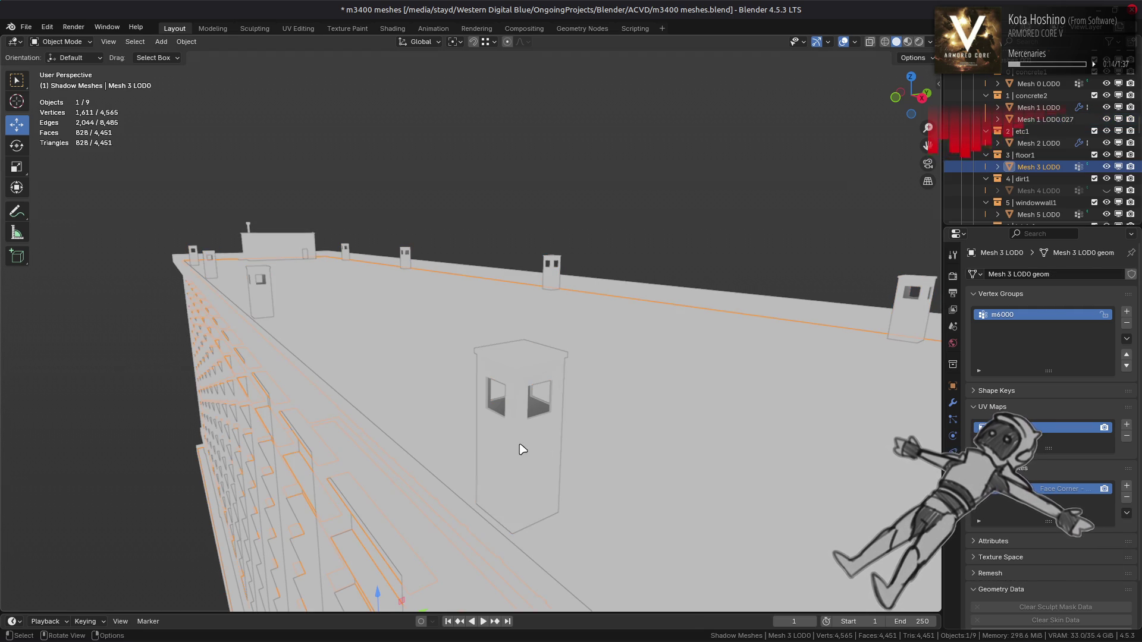
click(547, 439)
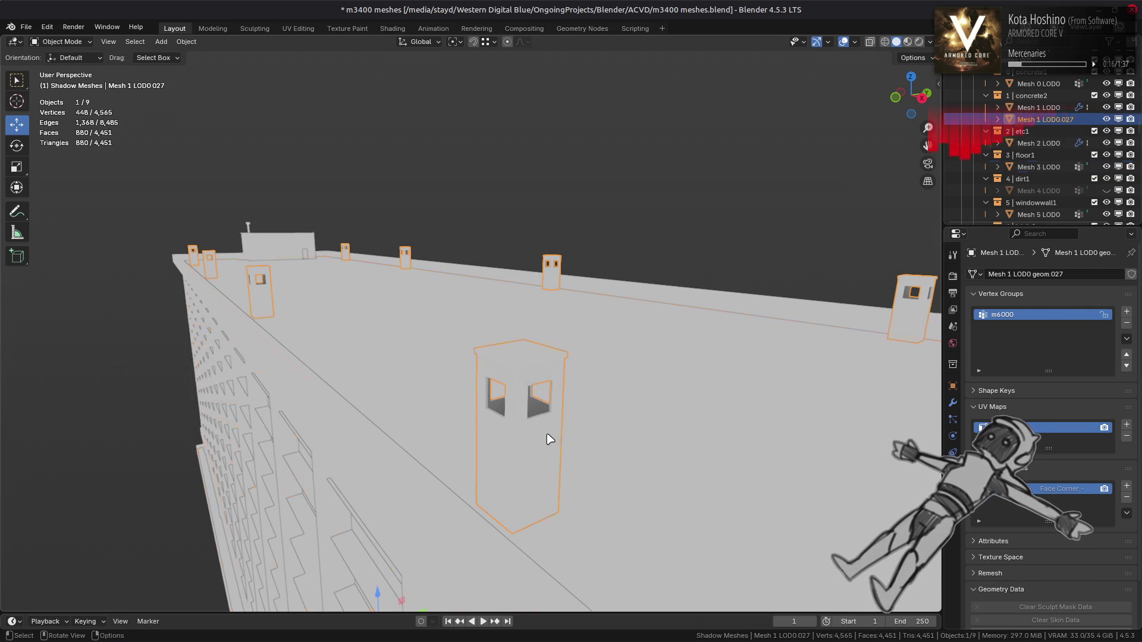
click(1032, 107)
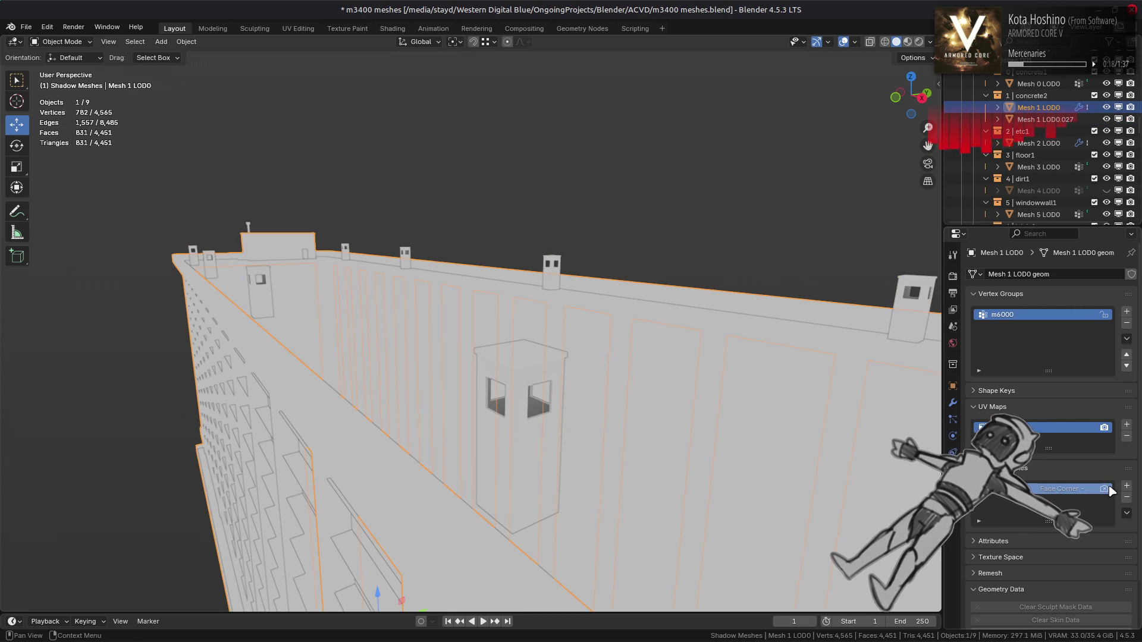
right_click(1053, 489)
click(1126, 513)
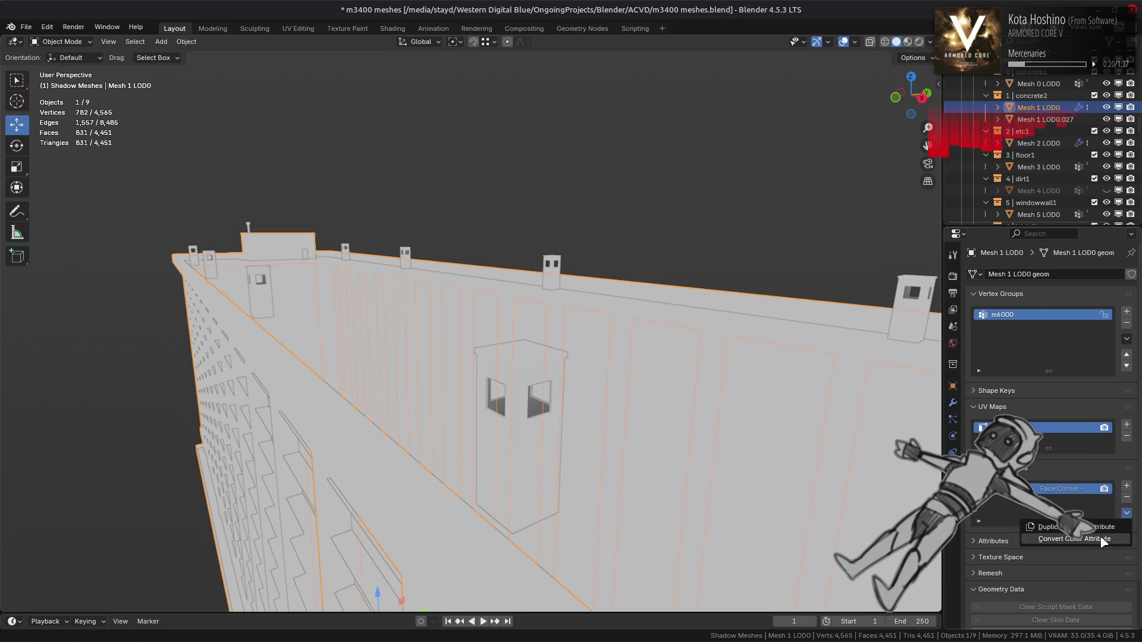
click(1058, 538)
click(1032, 576)
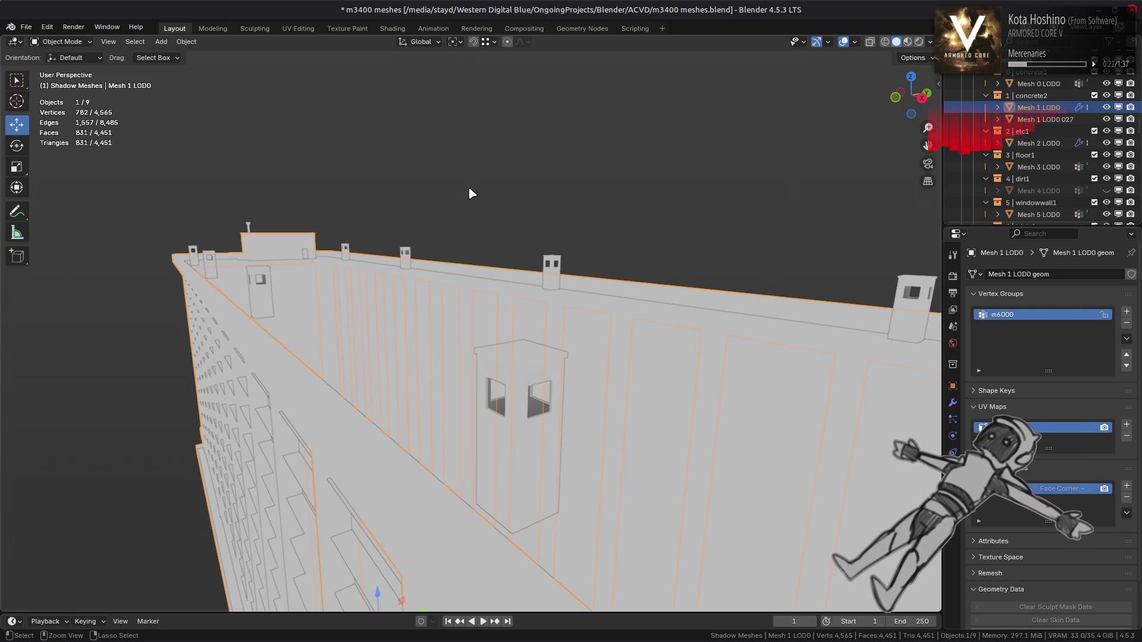
key(ctrl+s)
shift+click(508, 383)
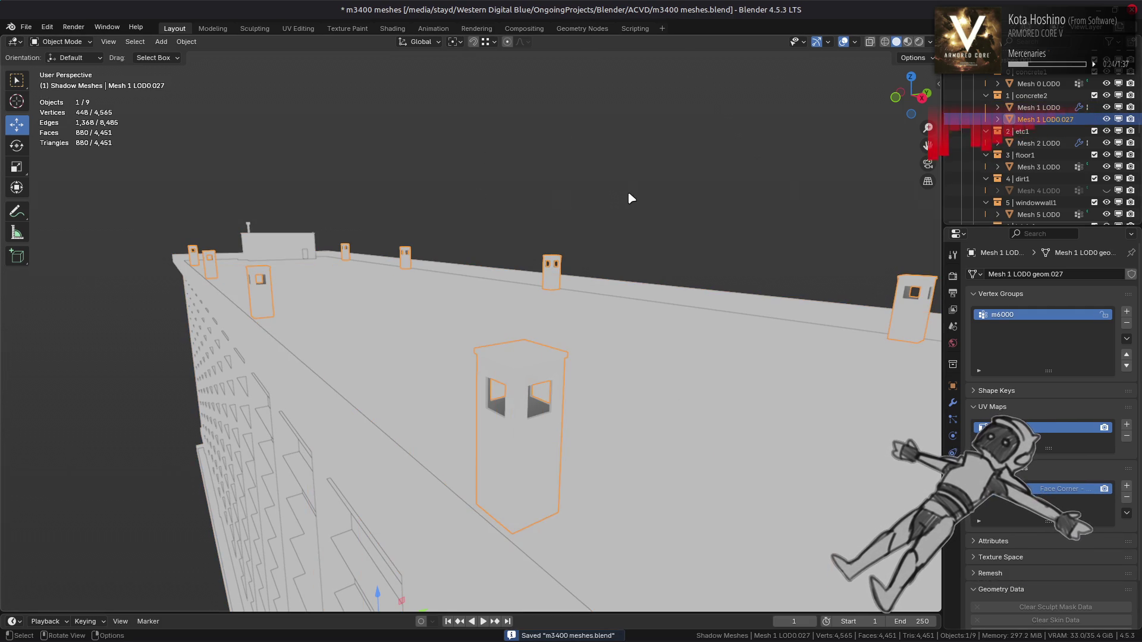
Join the tower pieces into Mesh 1 LOD0, switch to Material Preview shading, and save
right_click(737, 266)
click(738, 266)
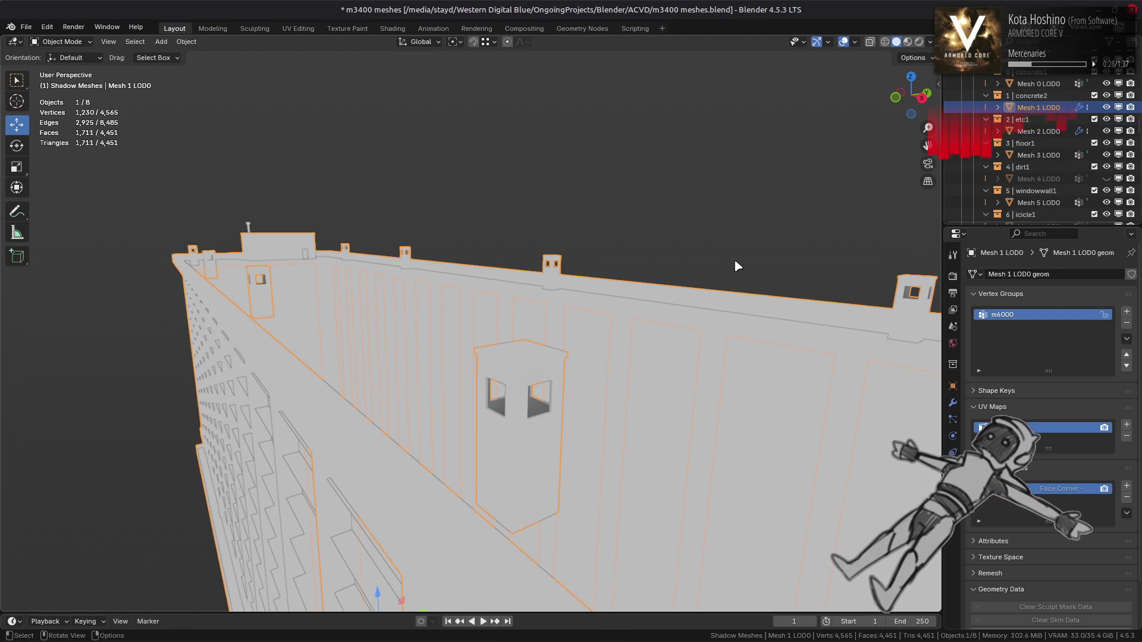
click(742, 263)
click(904, 41)
key(ctrl+s)
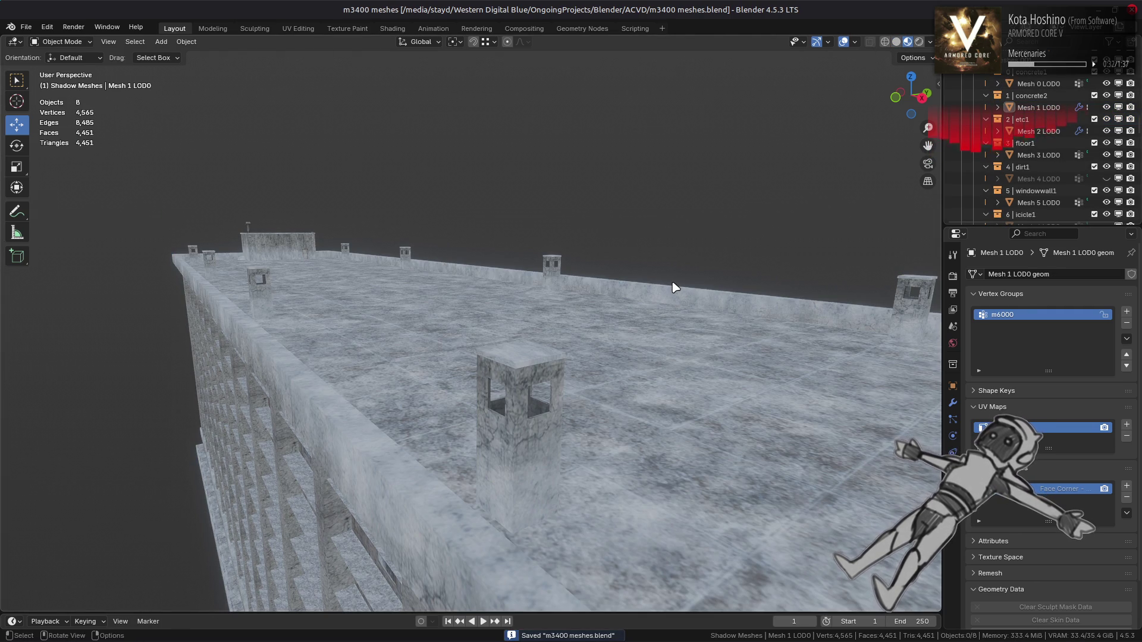
Inspect the Mesh 1 LOD0 wall geometry in Edit Mode from several rooftop angles
mouse_move(674, 288)
middle_down()
mouse_move(707, 346)
mouse_move(597, 324)
mouse_move(535, 337)
mouse_move(569, 336)
middle_up()
click(597, 324)
key(Tab)
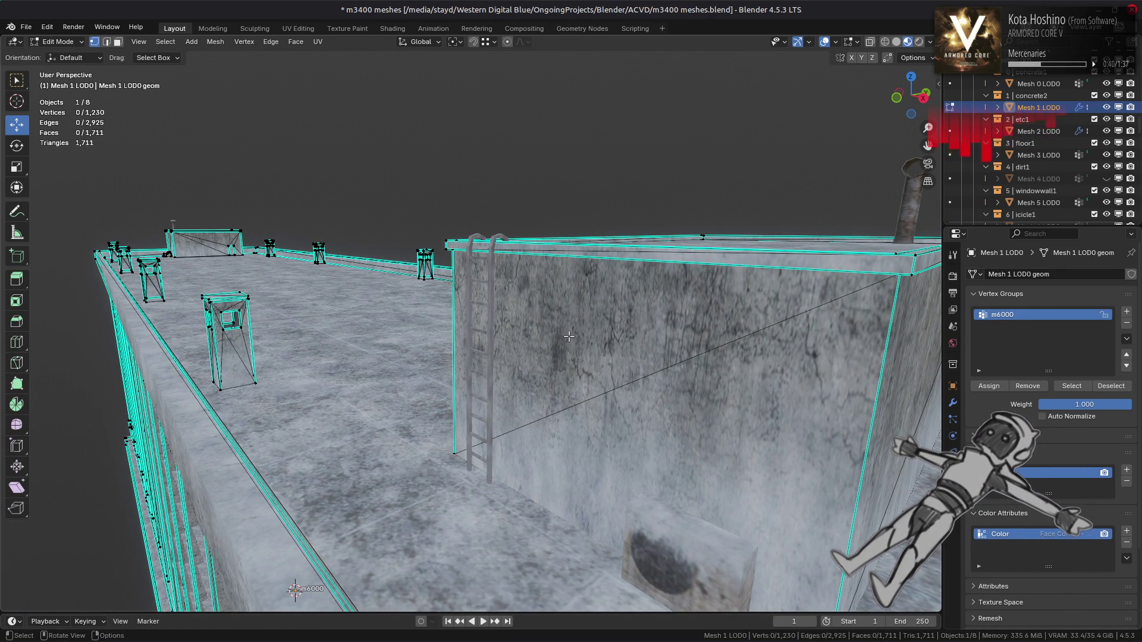
middle_drag(569, 336, 542, 335)
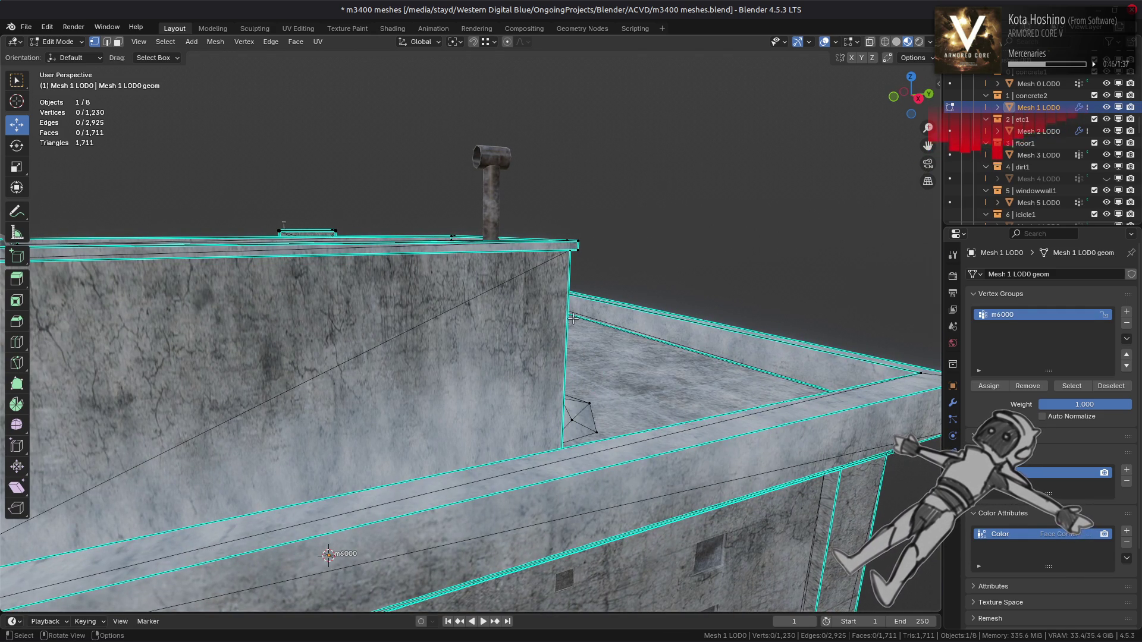
mouse_move(572, 319)
middle_down()
mouse_move(601, 326)
mouse_move(583, 331)
middle_up()
key(Tab)
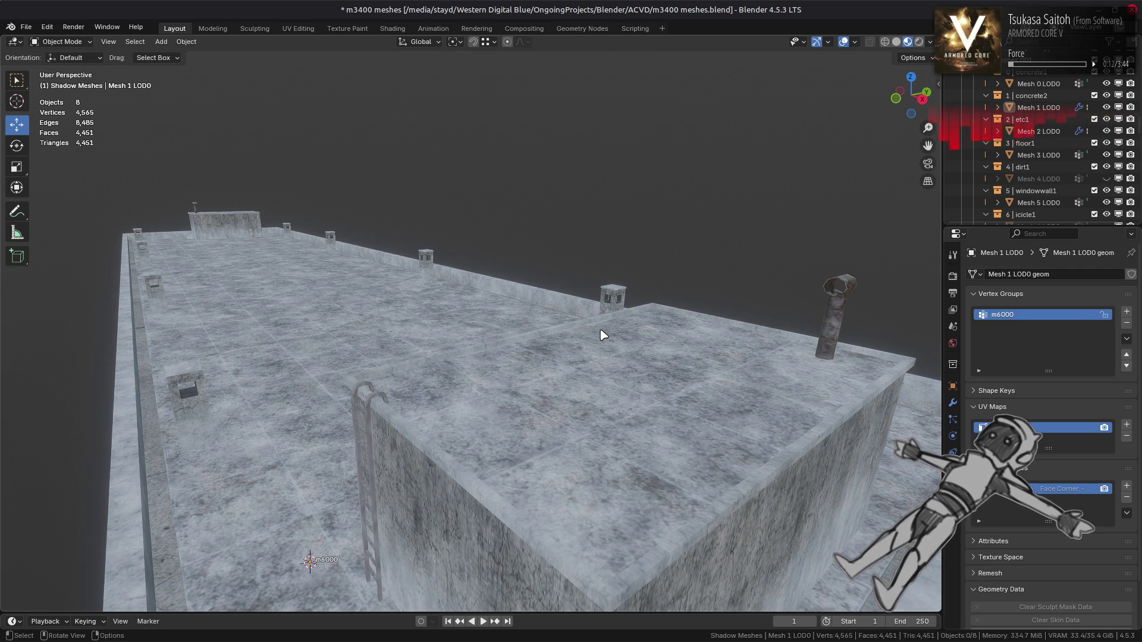
Save m3400 meshes.blend, undoing once so Mesh 3 LOD0 is active again
key(ctrl+s)
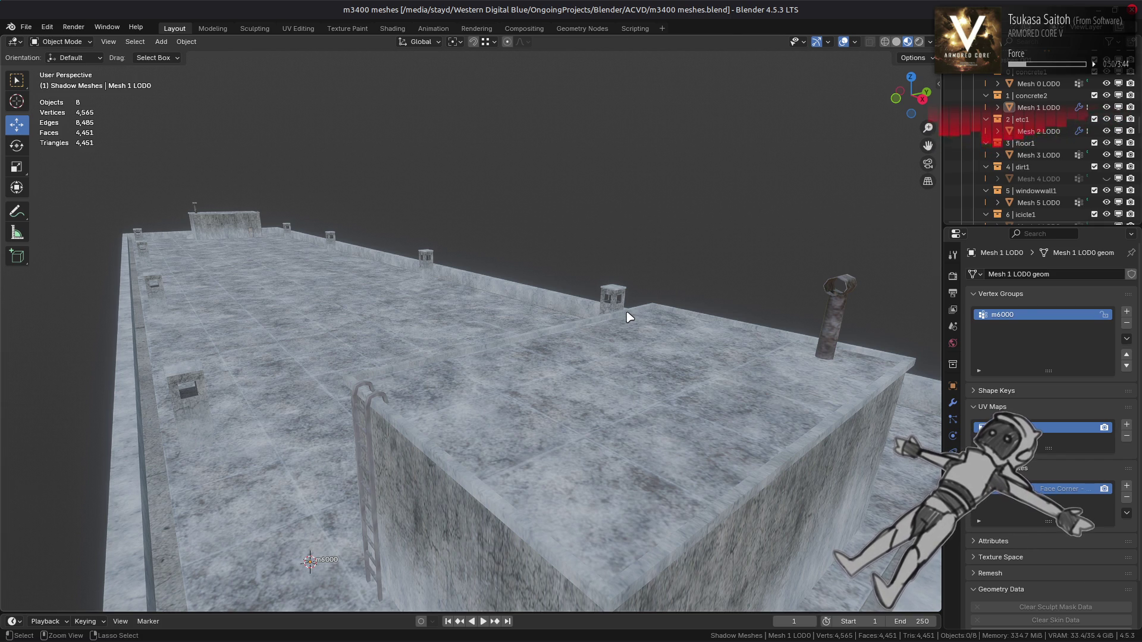
key(ctrl+s)
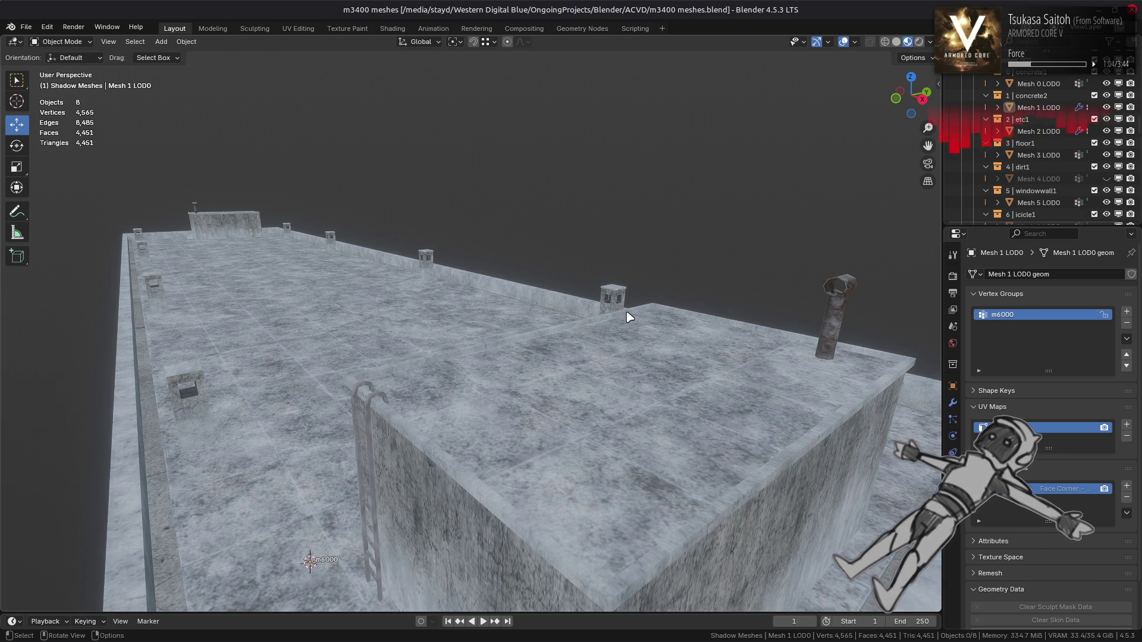
key(ctrl+z)
key(ctrl+z)
key(ctrl+s)
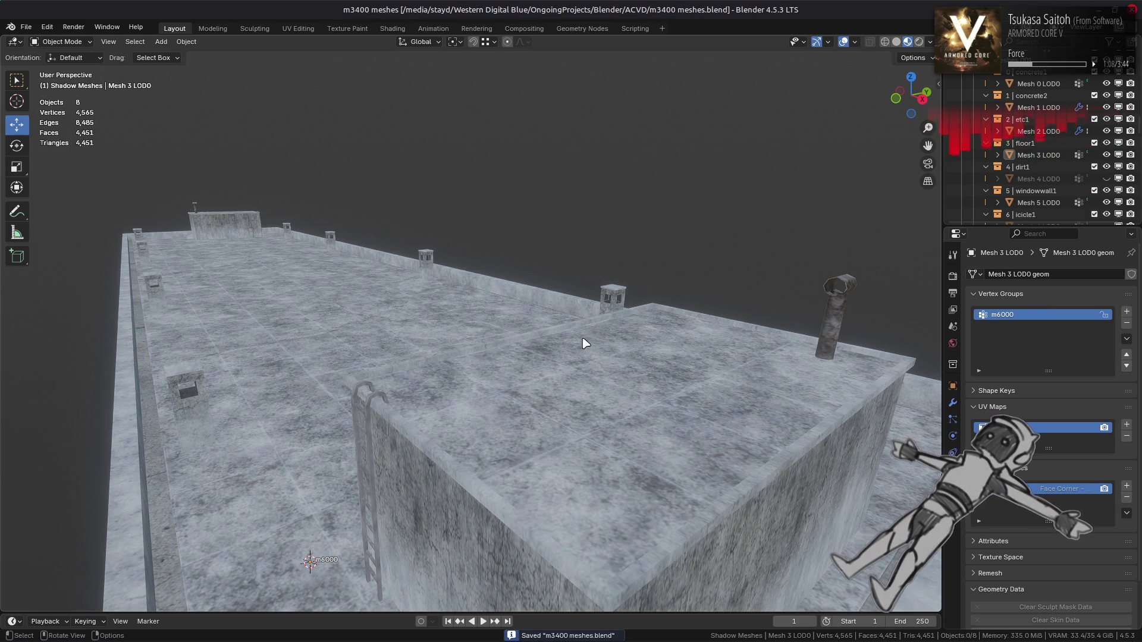
Select the ladder mesh Mesh 2 LOD0
scroll(592, 340, up, 6)
scroll(716, 348, down, 6)
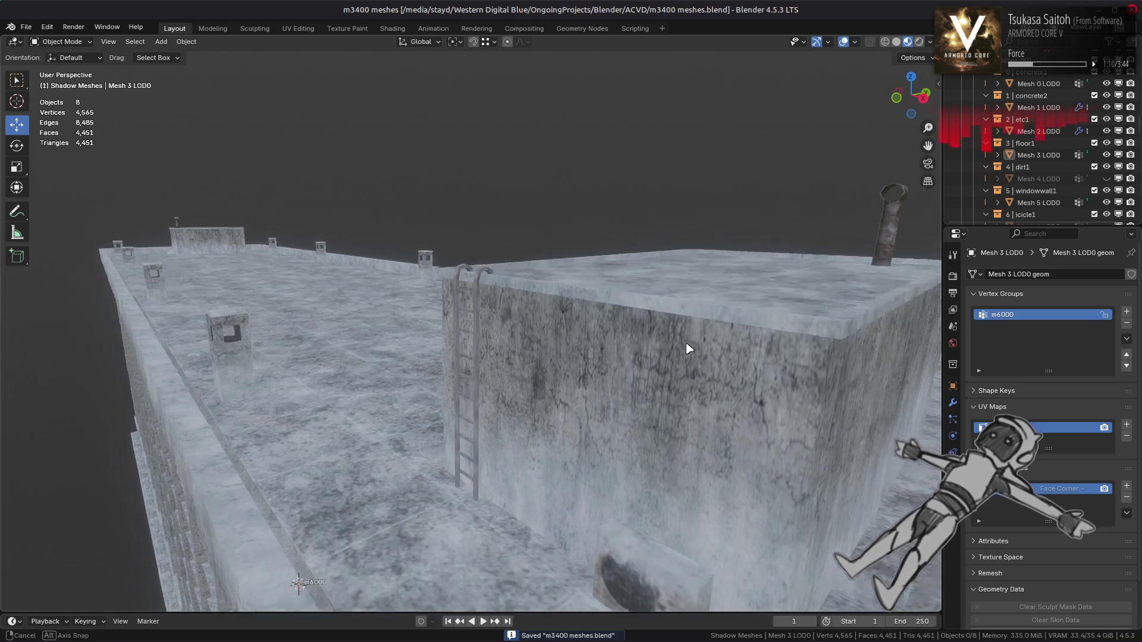
click(476, 344)
Enter Edit Mode on the ladder and shade the viewport with the normal-colour MatCap
key(Tab)
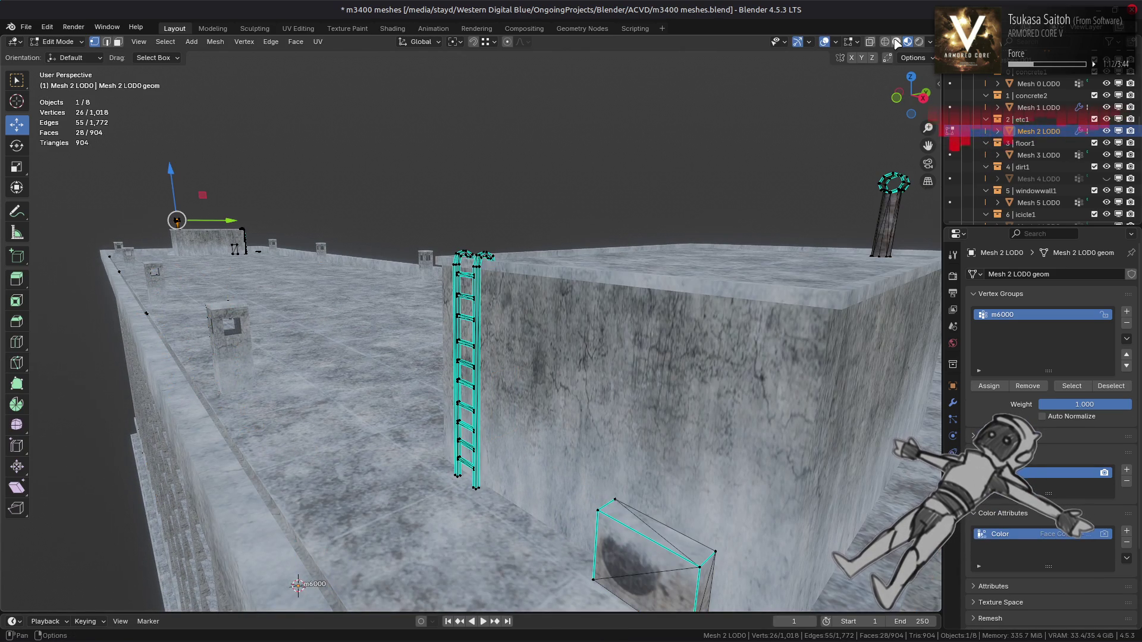
click(896, 43)
click(930, 42)
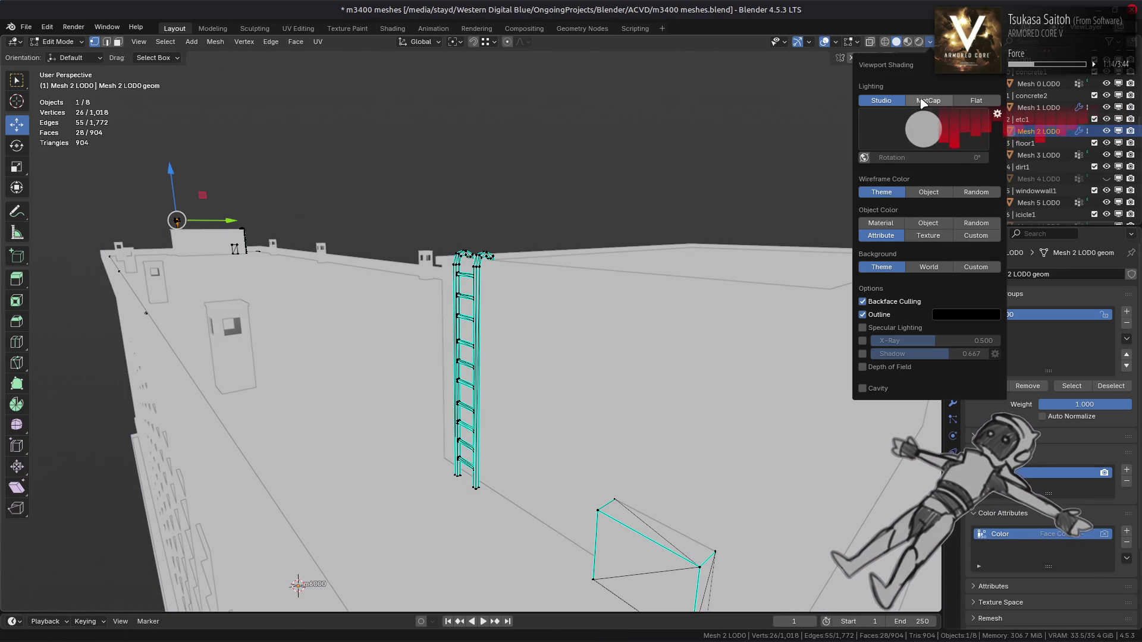
click(923, 119)
click(781, 177)
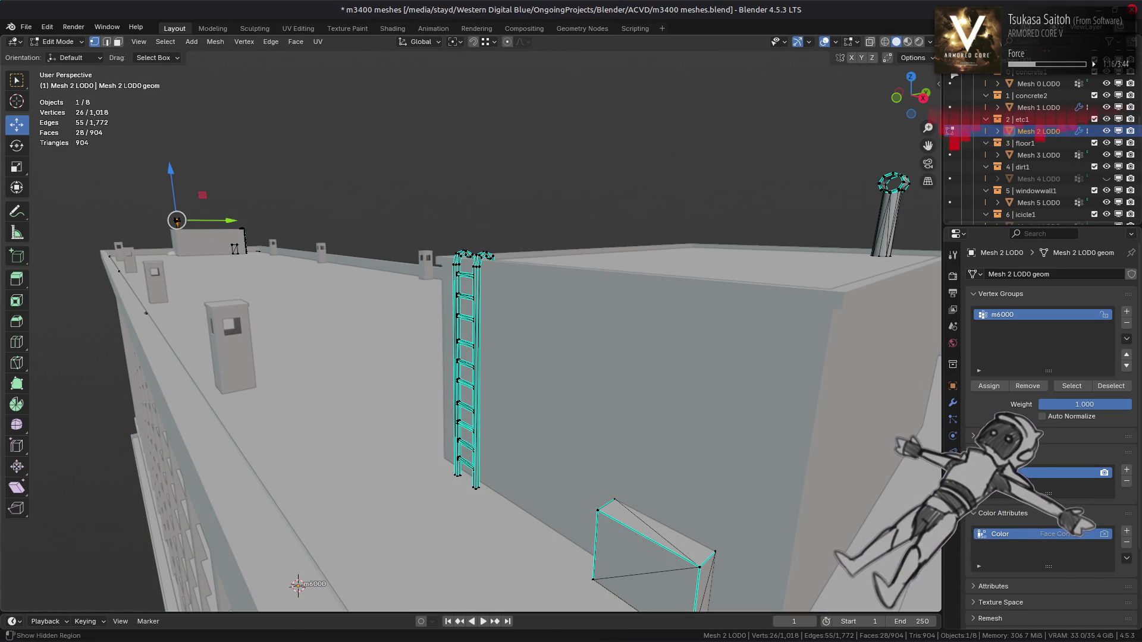
click(931, 42)
click(923, 120)
click(773, 167)
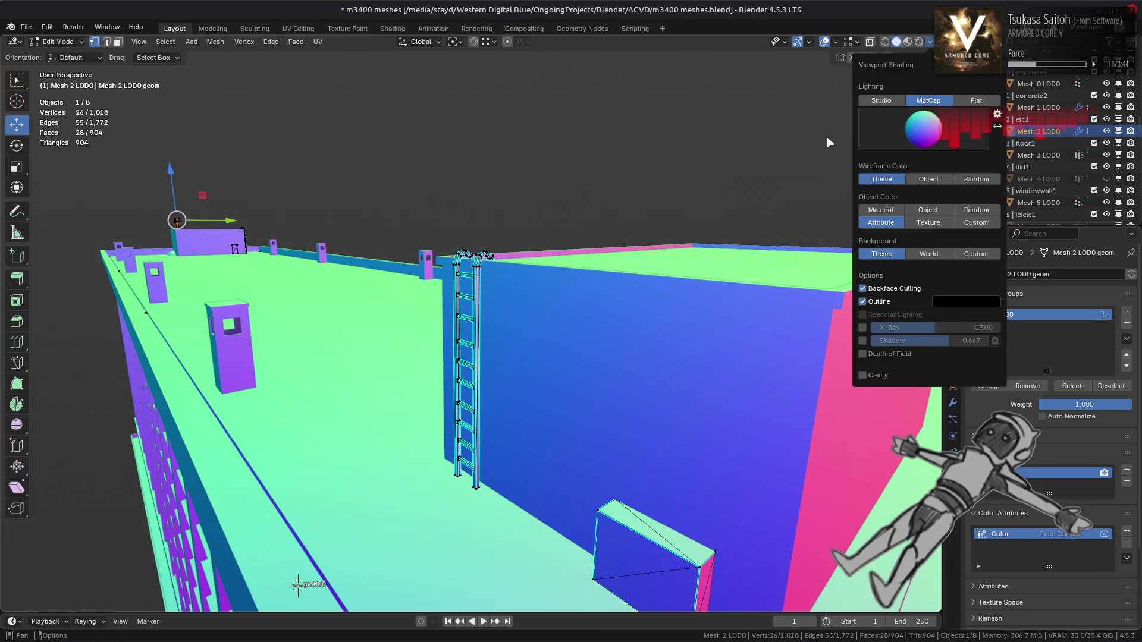
Select the connected ladder rail parts and hide everything else
click(475, 293)
mouse_move(474, 293)
middle_down()
mouse_move(411, 210)
mouse_move(562, 325)
mouse_move(575, 278)
middle_up()
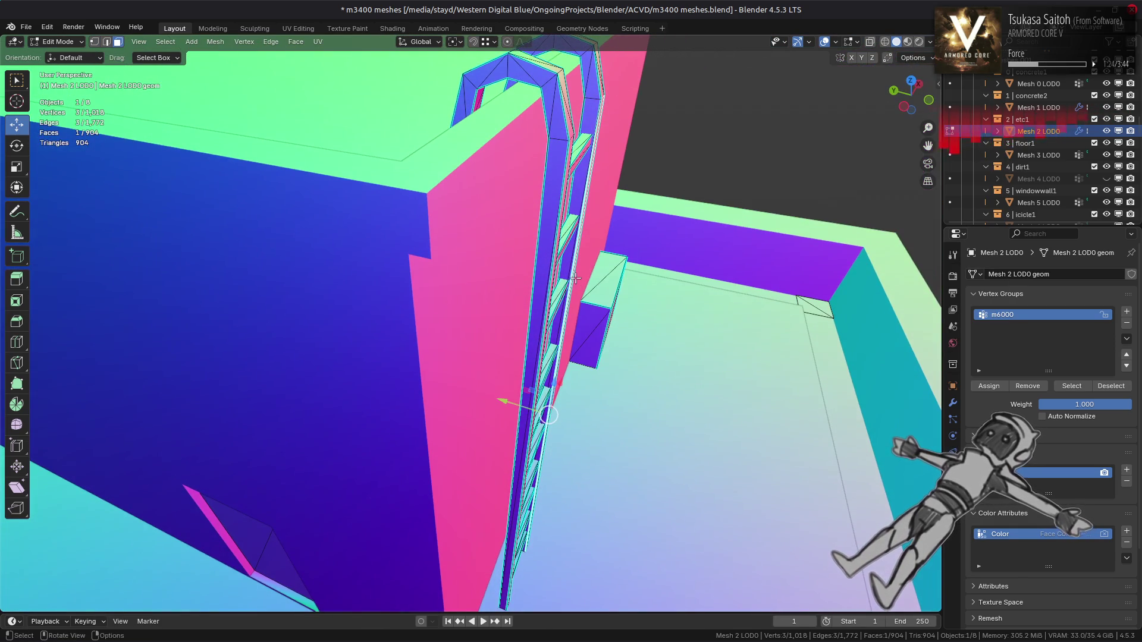
shift+click(553, 252)
scroll(381, 293, down, 8)
mouse_move(381, 293)
middle_down()
mouse_move(336, 414)
mouse_move(523, 422)
mouse_move(501, 362)
mouse_move(411, 417)
middle_up()
scroll(502, 362, up, 5)
shift+click(402, 419)
key(ctrl+l)
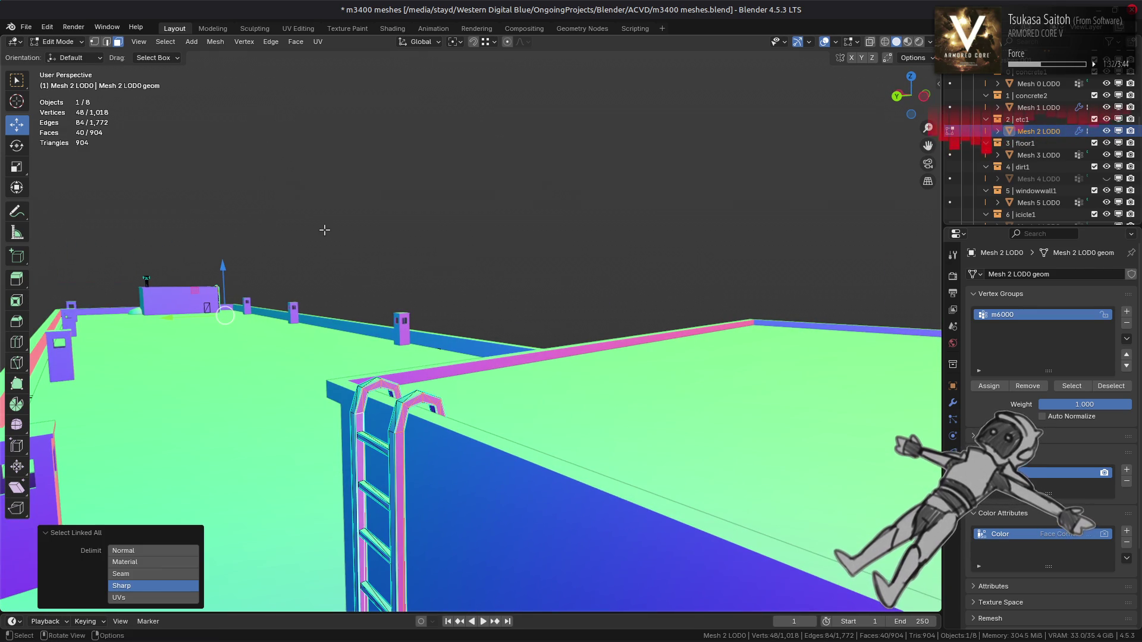
click(190, 586)
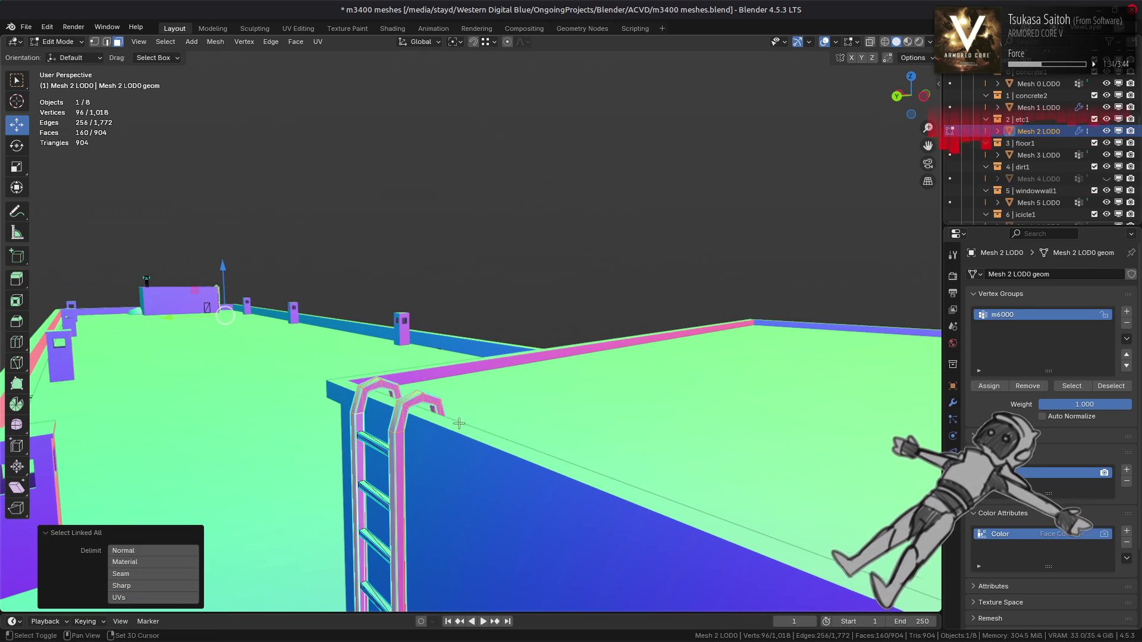
shift+middle_drag(459, 433, 485, 395)
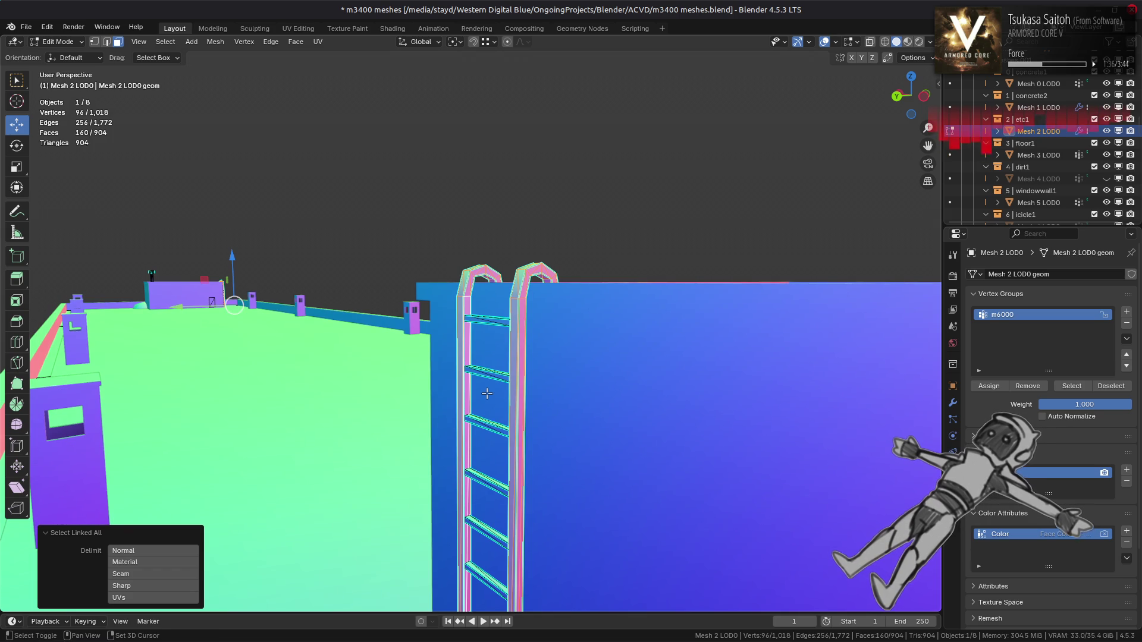
key(shift+h)
Pick several rail faces and extend the selection to all faces with a similar normal
click(512, 364)
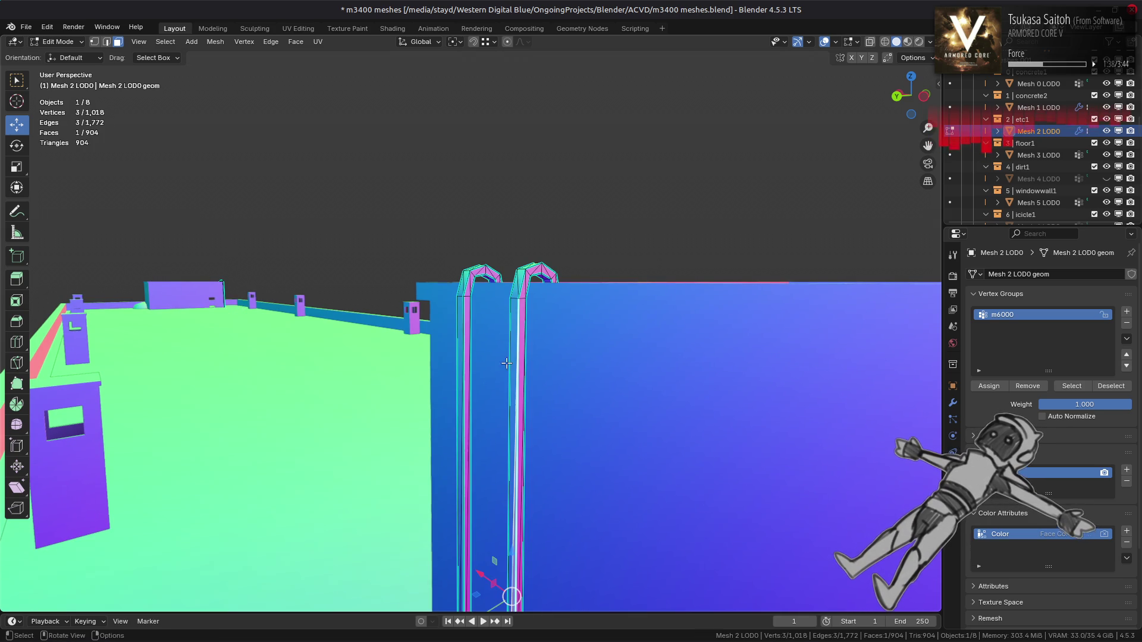
shift+click(516, 443)
mouse_move(515, 443)
middle_down()
mouse_move(518, 424)
mouse_move(453, 463)
mouse_move(471, 321)
mouse_move(475, 332)
middle_up()
shift+click(476, 335)
shift+click(447, 295)
click(165, 41)
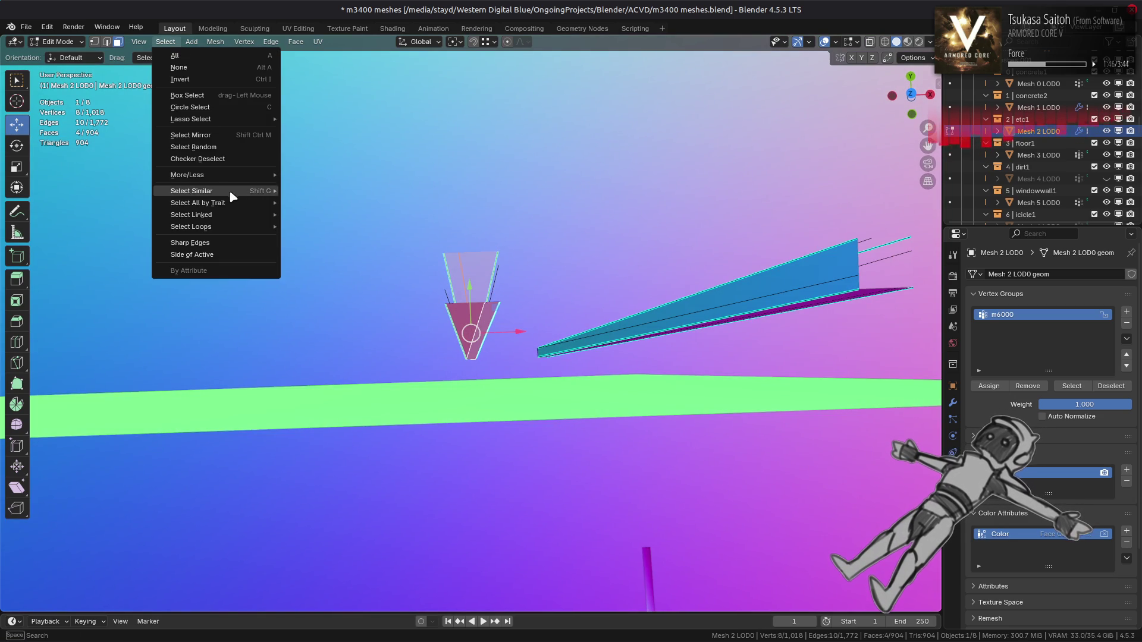
mouse_move(232, 192)
click(328, 244)
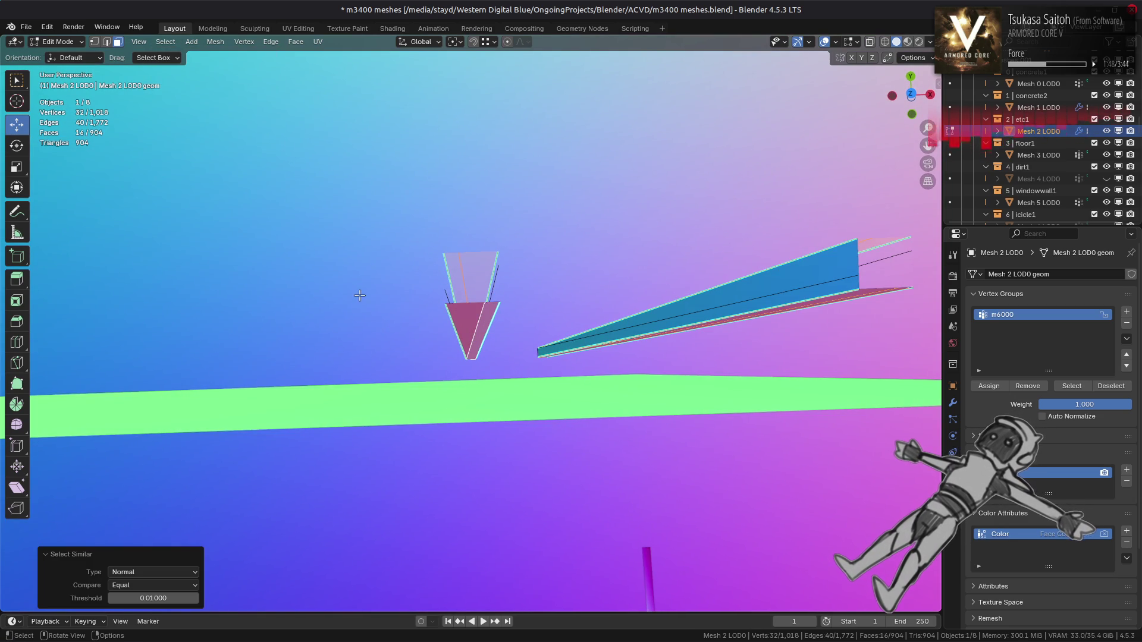
key(KP_Decimal)
mouse_move(304, 209)
middle_down()
mouse_move(401, 187)
mouse_move(400, 255)
mouse_move(456, 238)
middle_up()
Set the selected faces' strength to Strong and return to Object Mode
click(952, 403)
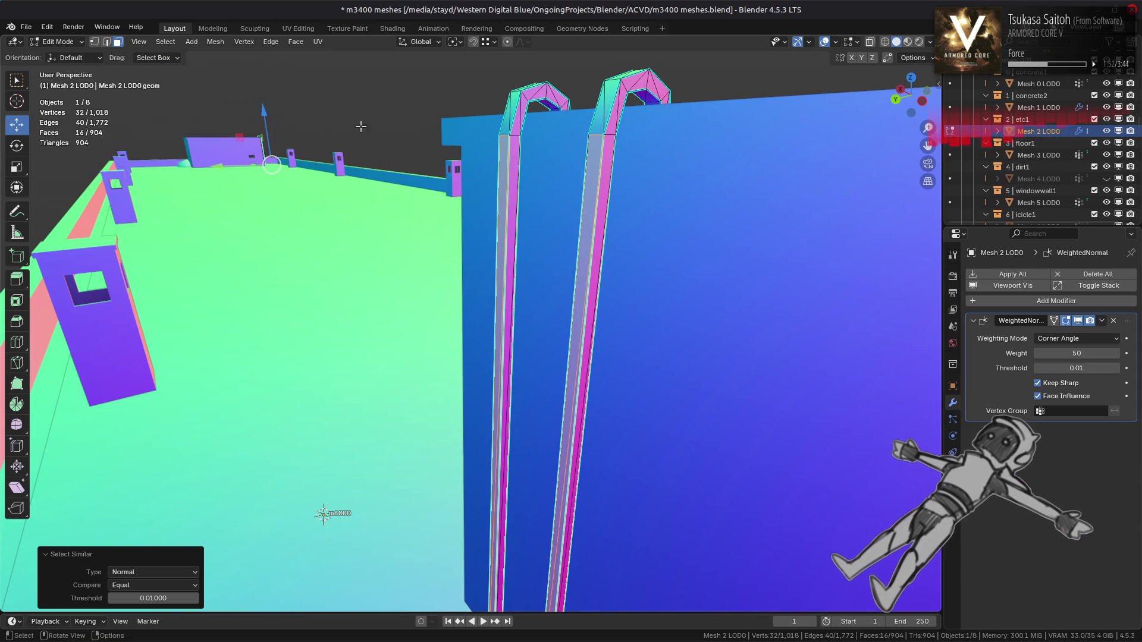
click(215, 41)
mouse_move(257, 244)
mouse_move(380, 424)
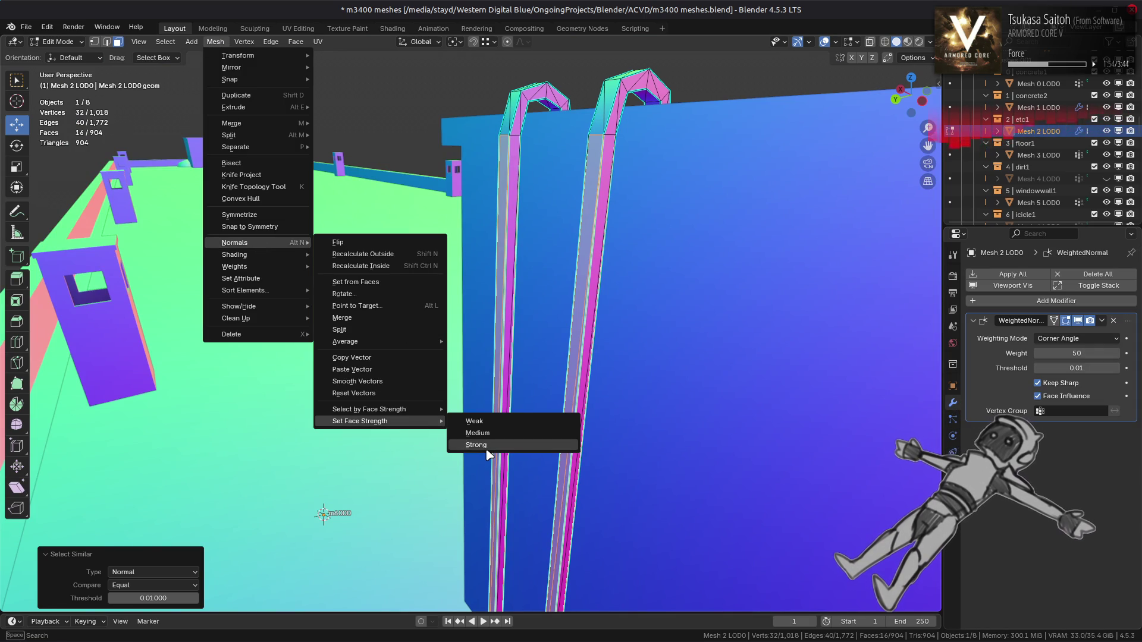
click(487, 455)
key(ctrl+z)
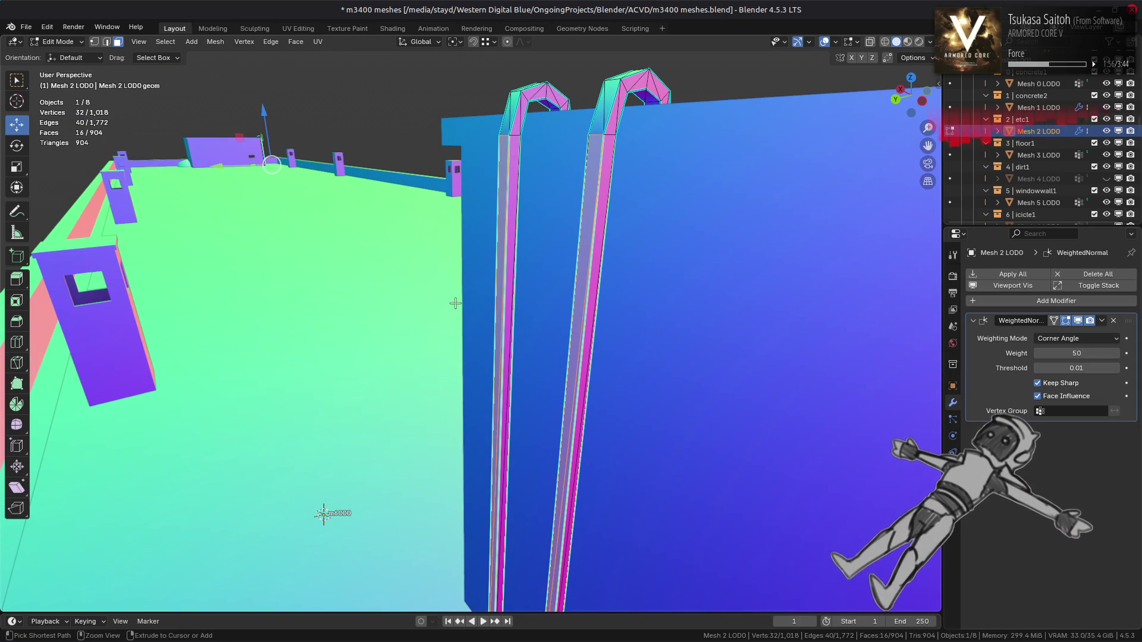
key(Tab)
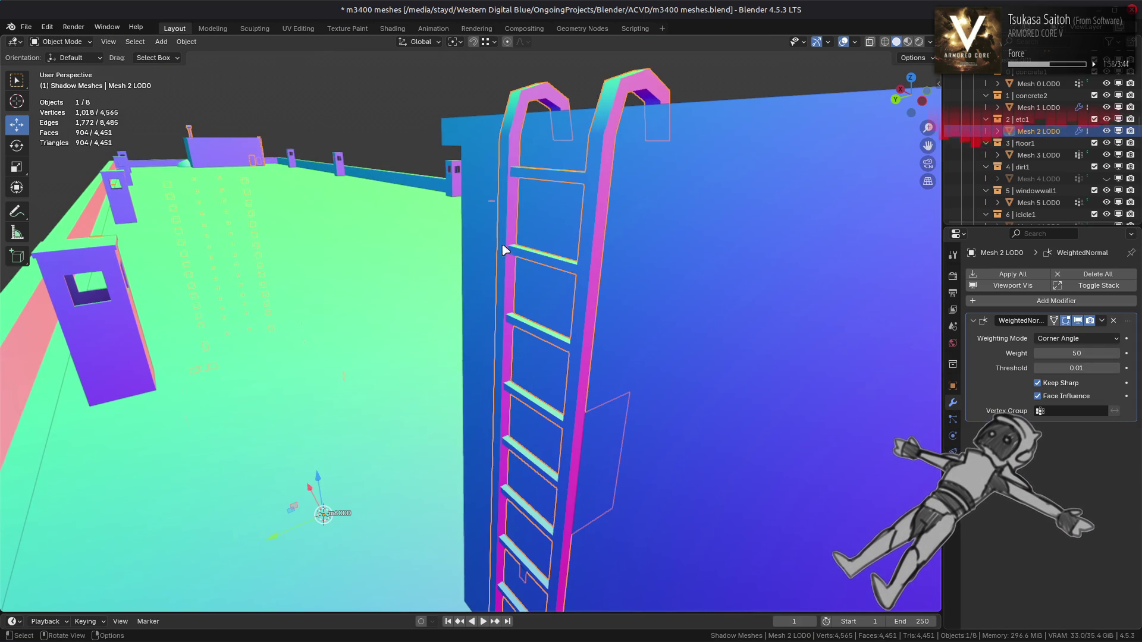
View the textured ladder and roof in Material Preview, deselect, and save m3400 meshes.blend
click(908, 43)
mouse_move(791, 294)
middle_down()
mouse_move(839, 198)
mouse_move(922, 313)
middle_up()
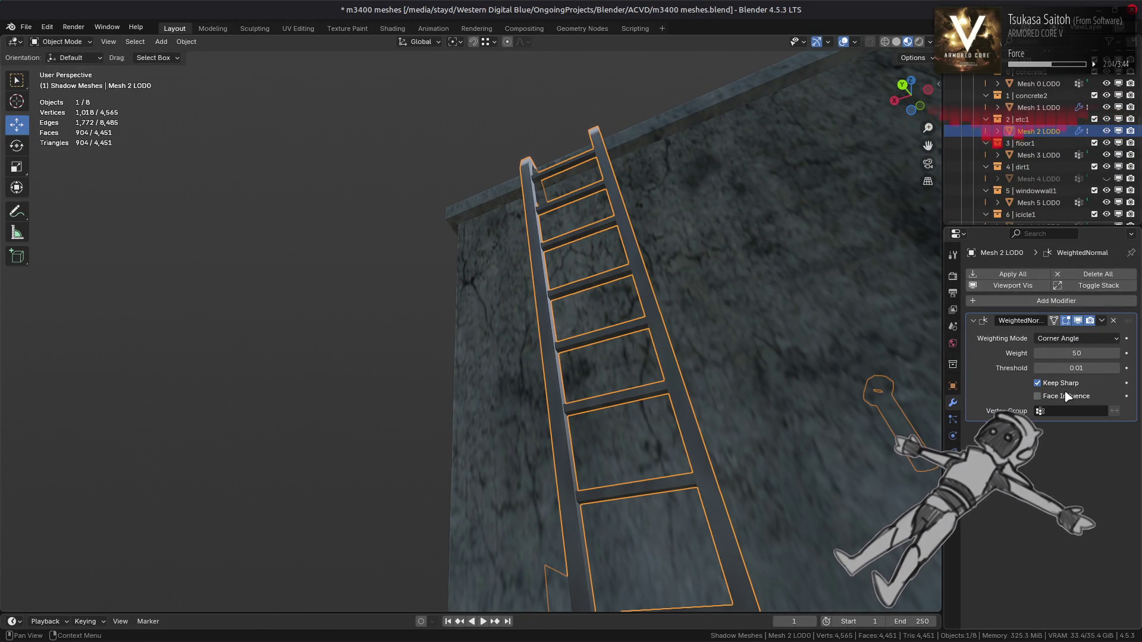
key(alt+a)
middle_drag(690, 298, 630, 391)
key(ctrl+s)
scroll(629, 374, down, 5)
mouse_move(642, 382)
middle_down()
mouse_move(401, 309)
mouse_move(432, 302)
middle_up()
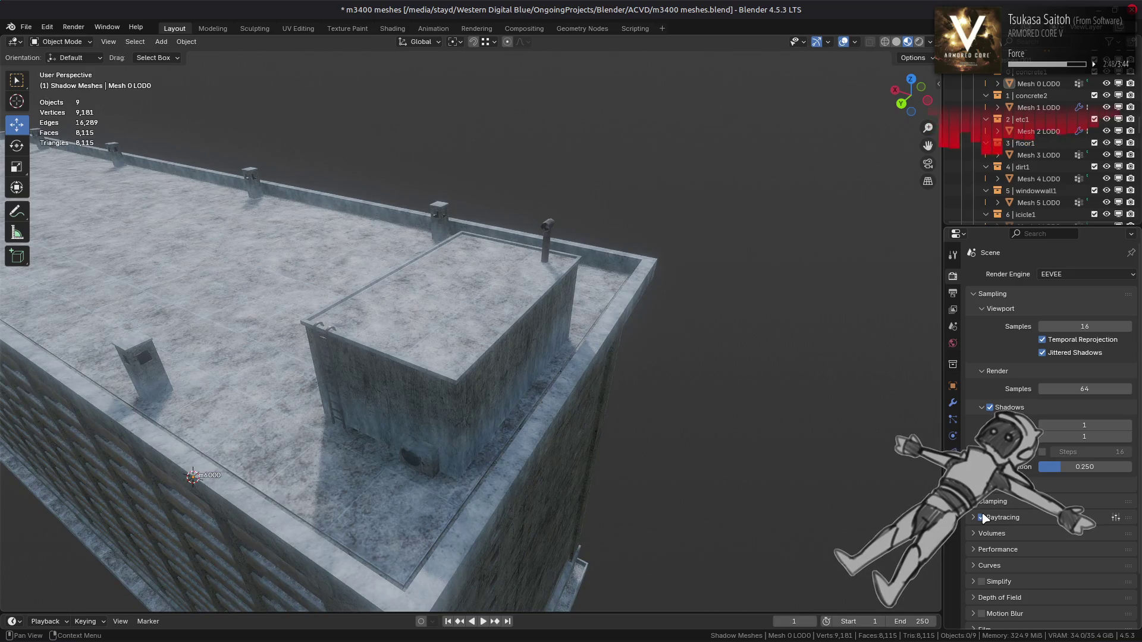
Enable Raytracing and try the blue-sky and a brighter world HDRI
click(981, 518)
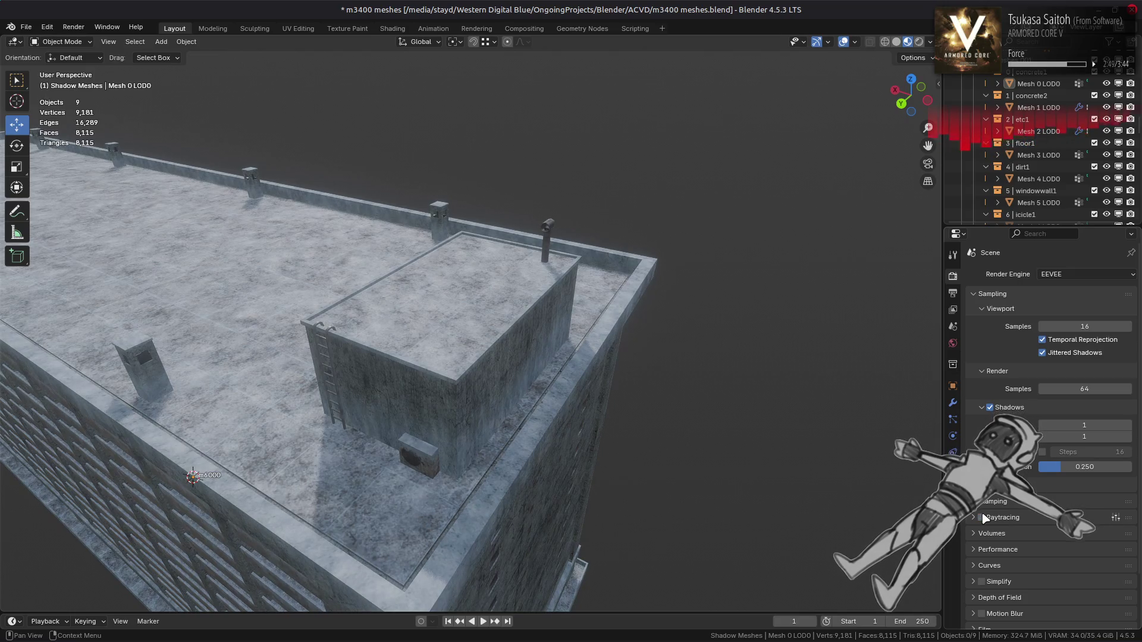
click(930, 42)
click(923, 142)
click(721, 188)
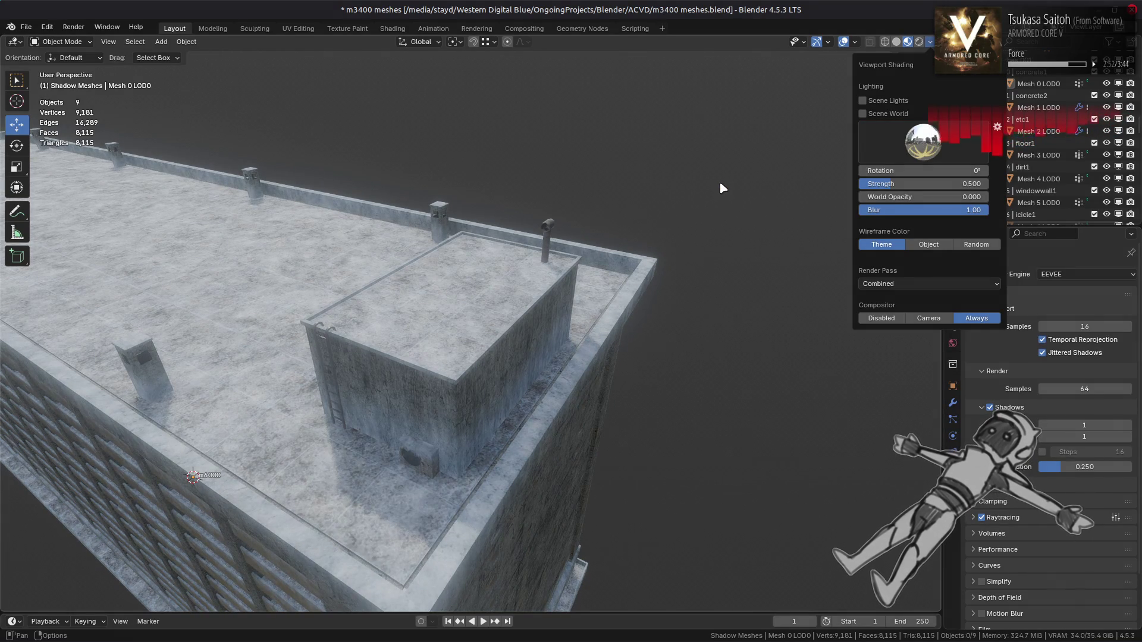
click(932, 145)
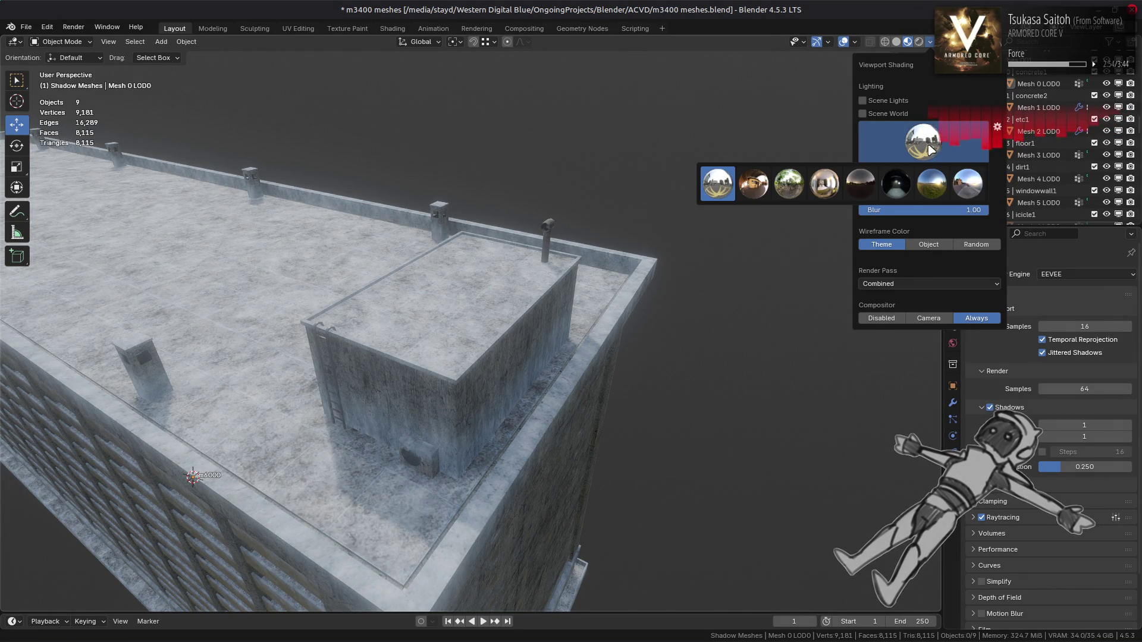
click(931, 183)
click(916, 140)
click(710, 187)
mouse_move(645, 303)
middle_down()
mouse_move(506, 272)
mouse_move(491, 258)
mouse_move(487, 158)
mouse_move(495, 177)
middle_up()
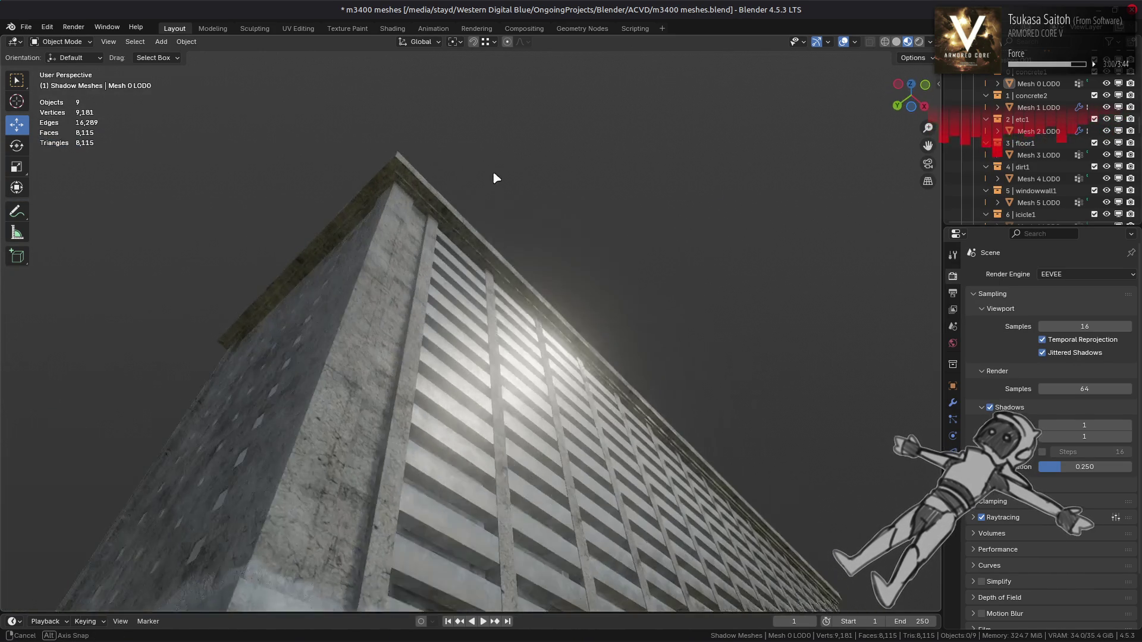
Try darker and bluer HDRIs, then switch to the green-field HDRI
click(929, 42)
click(916, 140)
click(827, 184)
click(902, 140)
click(788, 184)
middle_drag(652, 182, 644, 324)
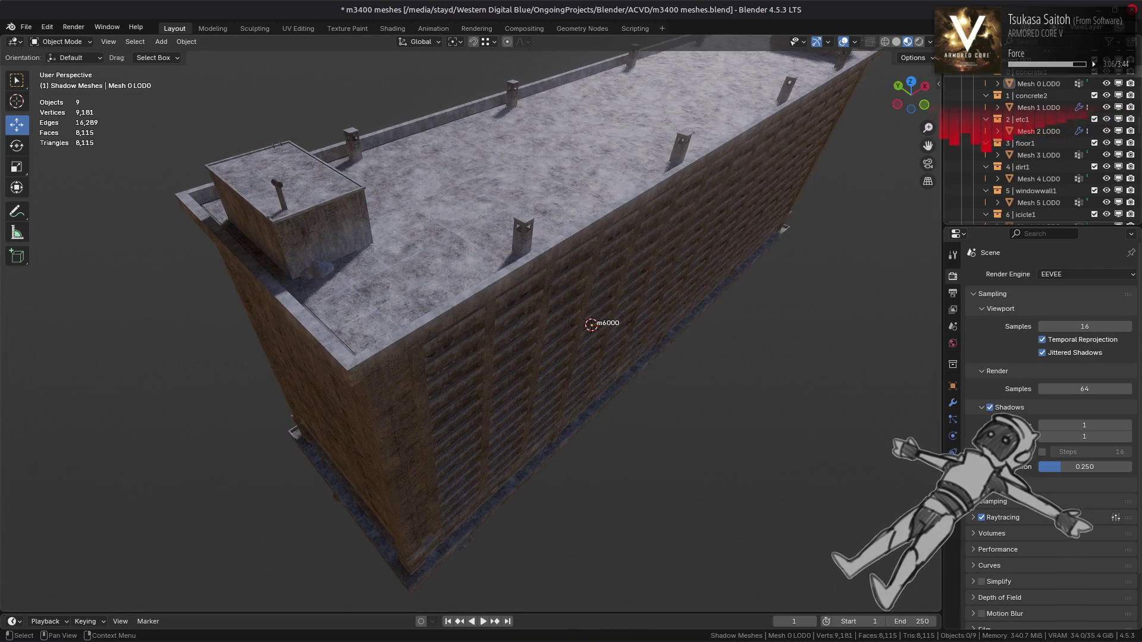
click(929, 42)
click(921, 142)
click(824, 184)
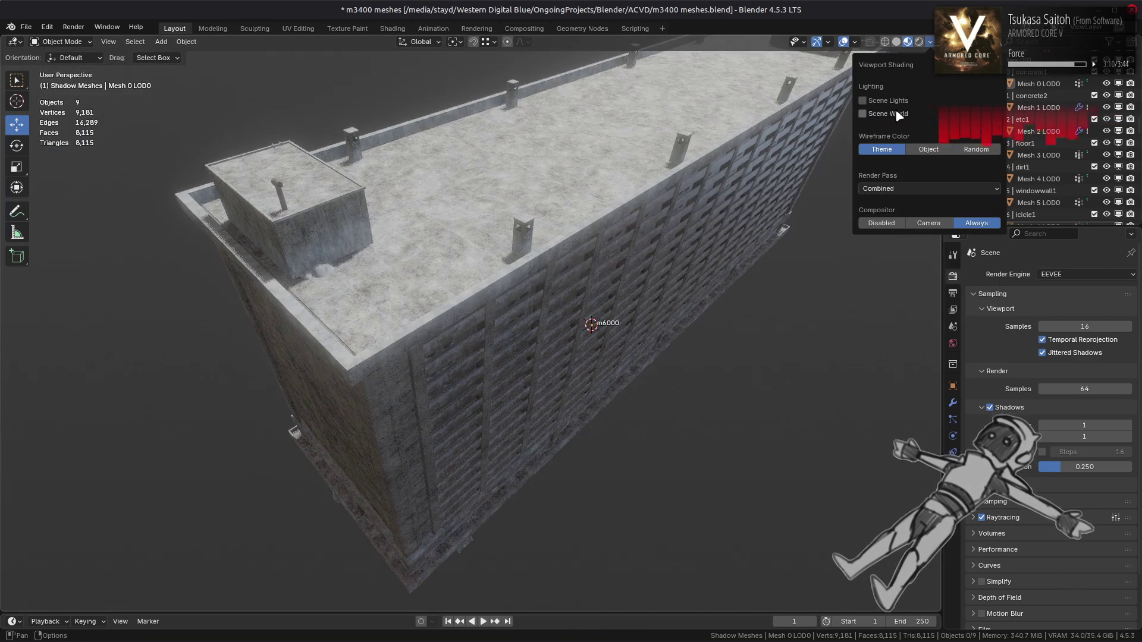
click(932, 157)
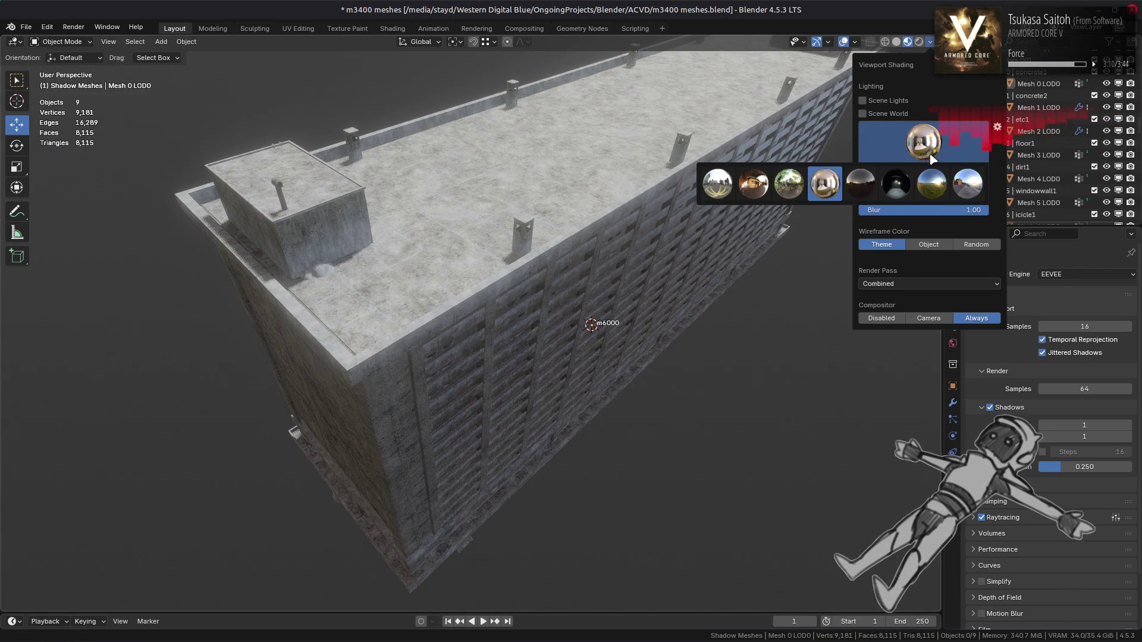
click(943, 185)
Compare the building under bright, dark, fourth and forest HDRIs
click(925, 149)
click(932, 183)
click(925, 153)
click(896, 183)
click(919, 149)
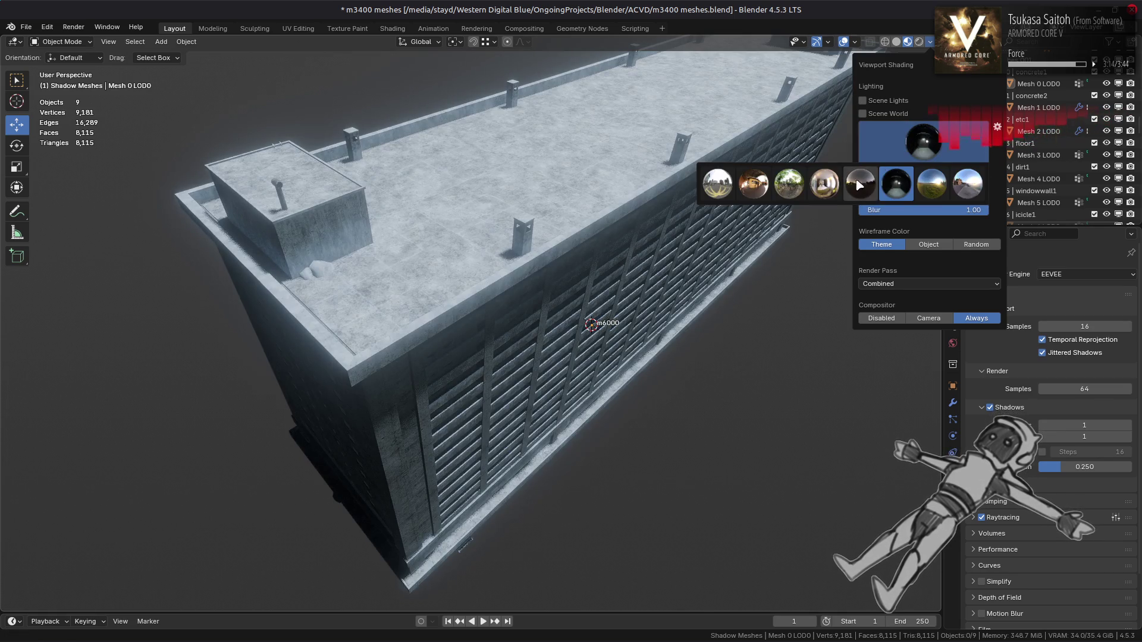
click(860, 184)
click(921, 140)
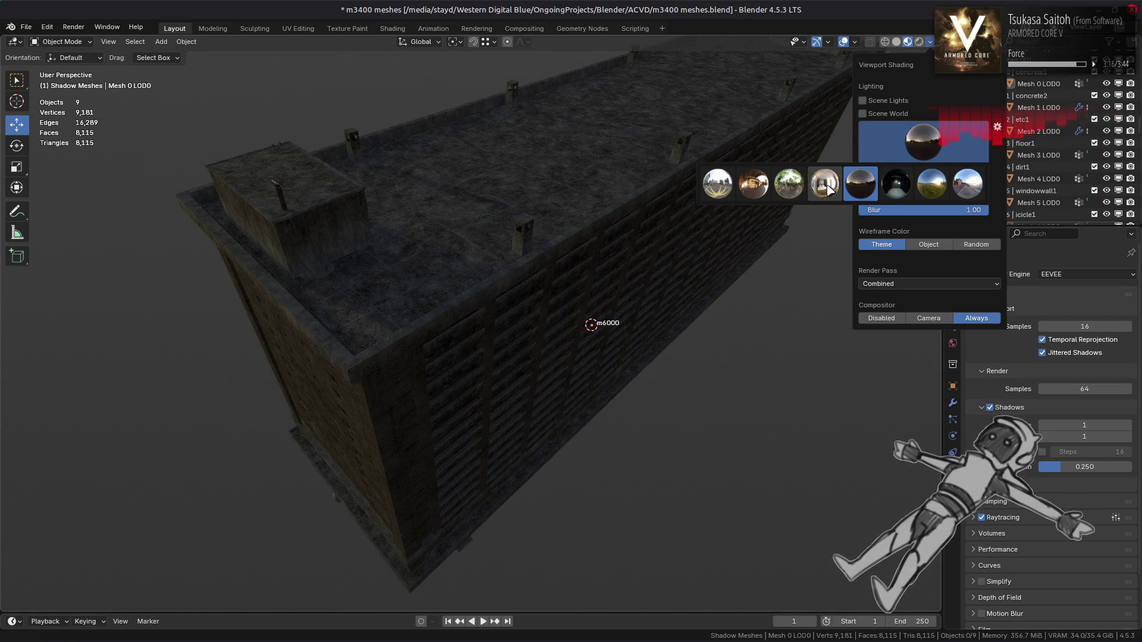
click(829, 189)
click(921, 143)
click(790, 189)
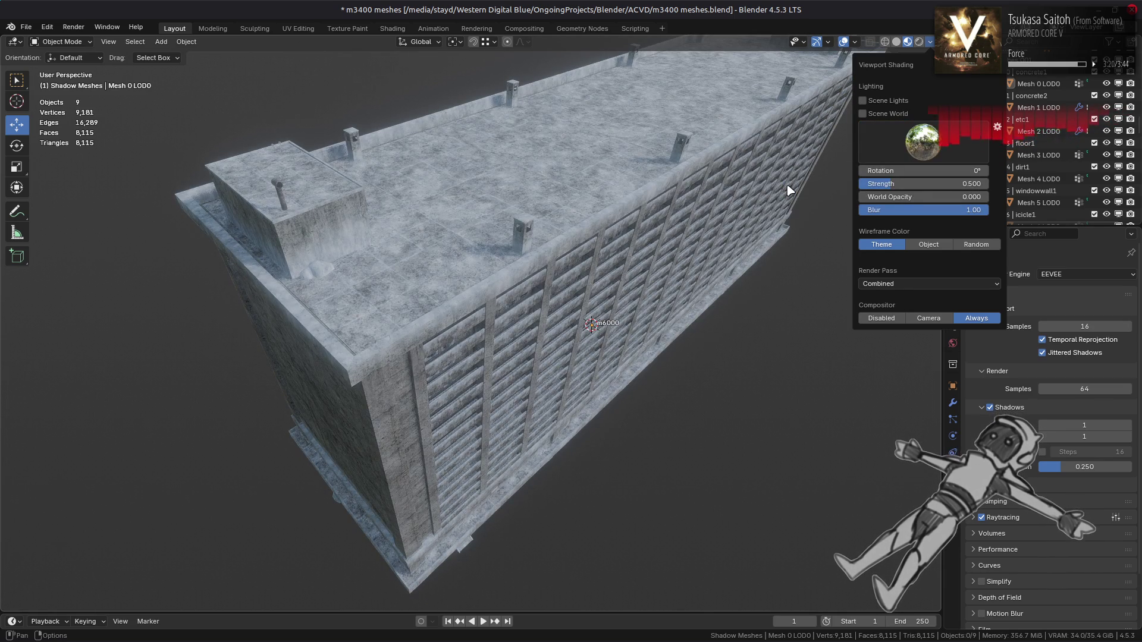
Alternate between the first and forest HDRIs, then settle on another HDRI viewed from below
click(906, 143)
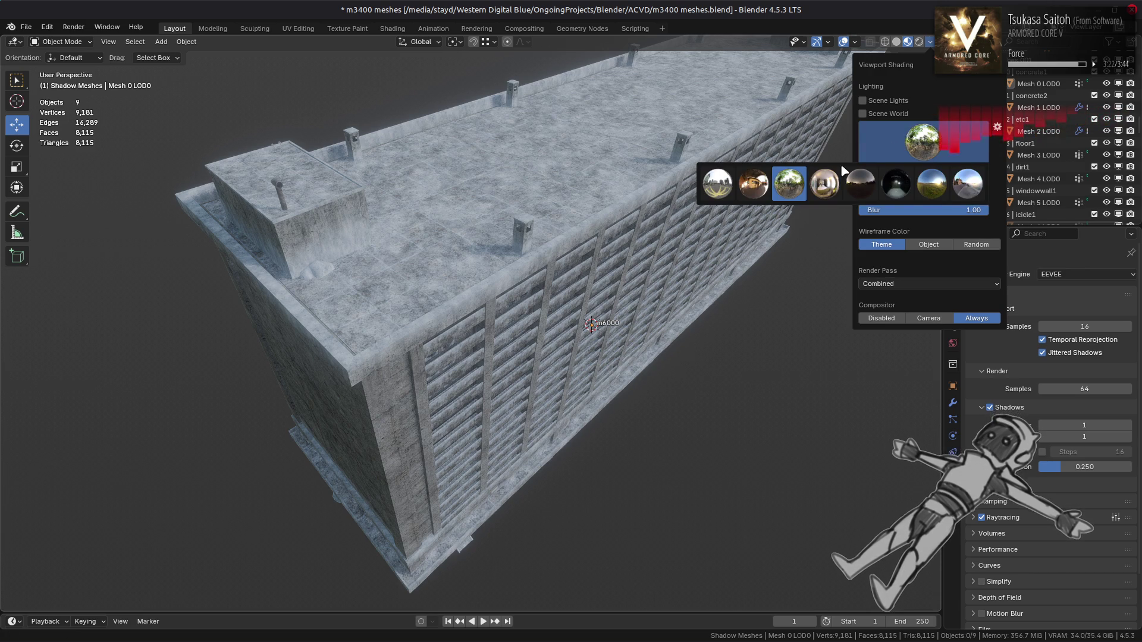
click(718, 185)
click(903, 144)
click(799, 188)
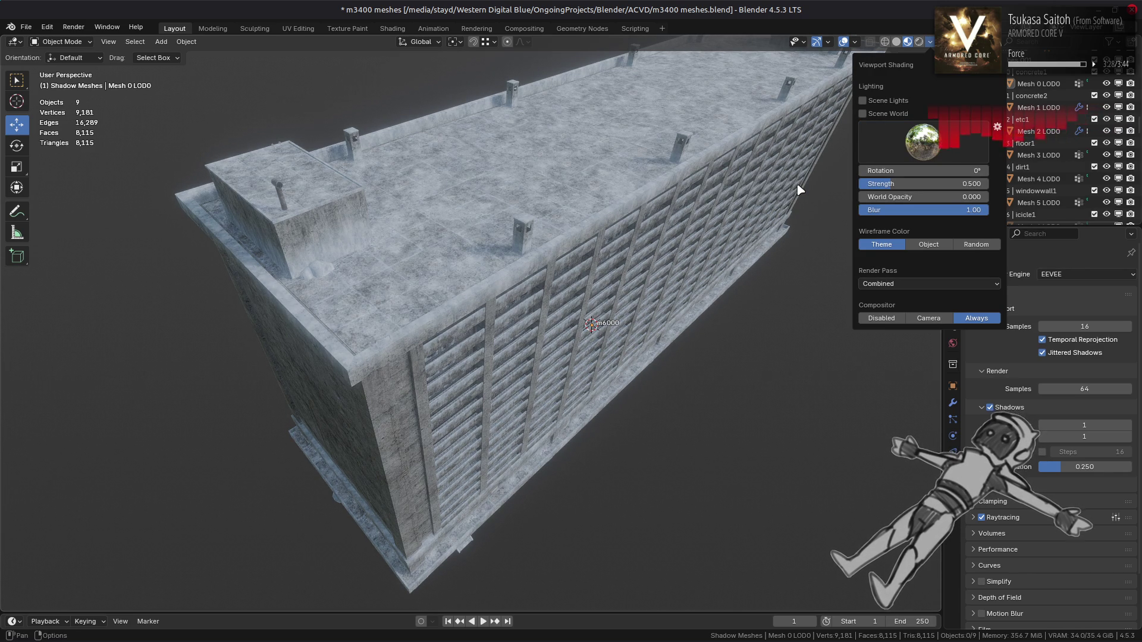
click(922, 143)
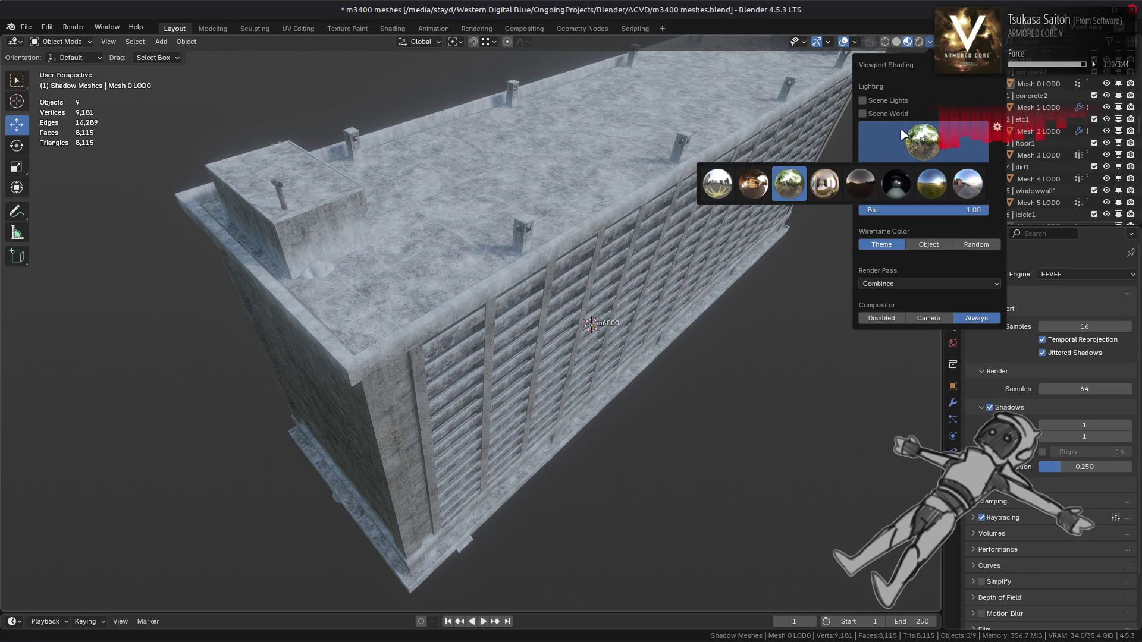
click(711, 186)
scroll(542, 266, up, 3)
mouse_move(543, 266)
middle_down()
mouse_move(545, 169)
mouse_move(612, 94)
middle_up()
click(930, 41)
click(932, 156)
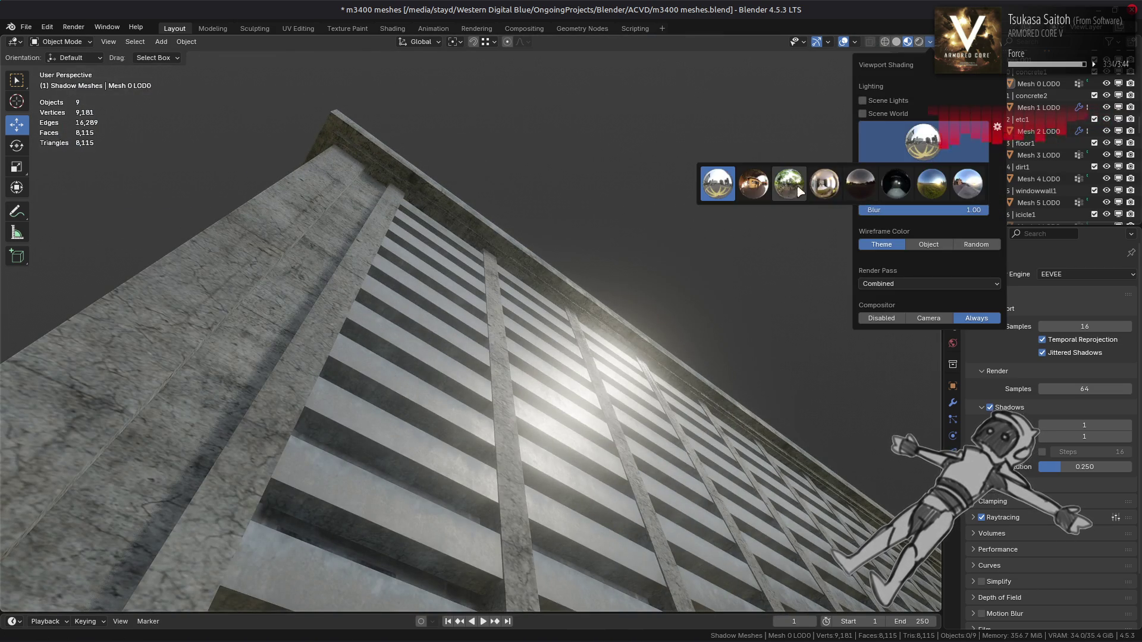
click(805, 184)
mouse_move(598, 230)
middle_down()
mouse_move(630, 254)
mouse_move(655, 225)
mouse_move(681, 171)
mouse_move(653, 160)
middle_up()
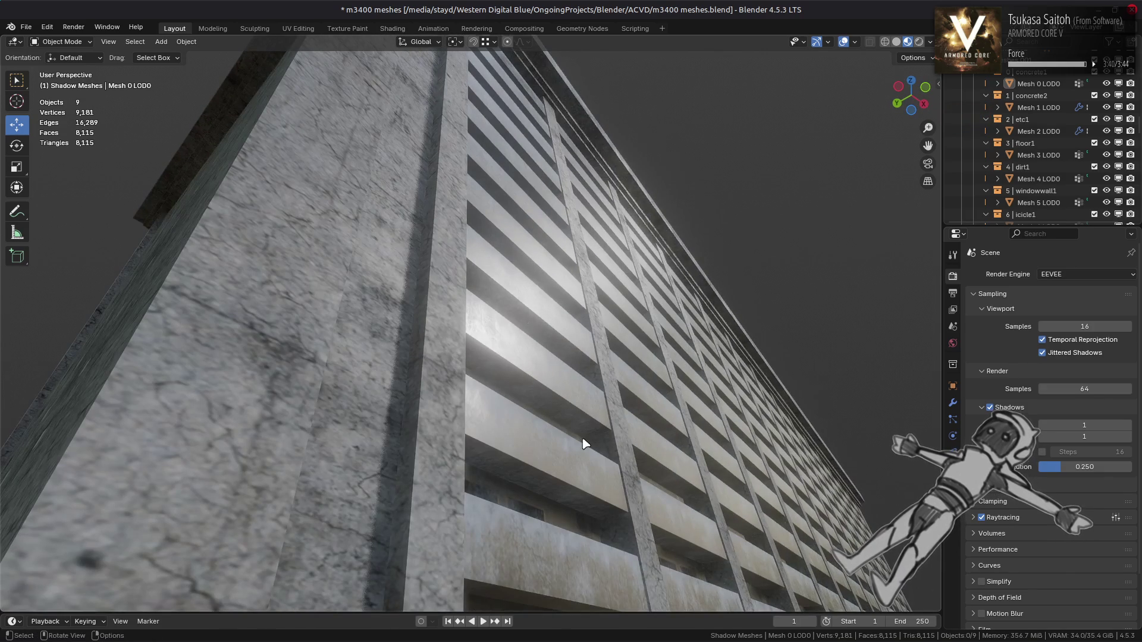
Select Mesh 4 LOD0, save, and switch to the Shading workspace
click(565, 467)
key(ctrl+s)
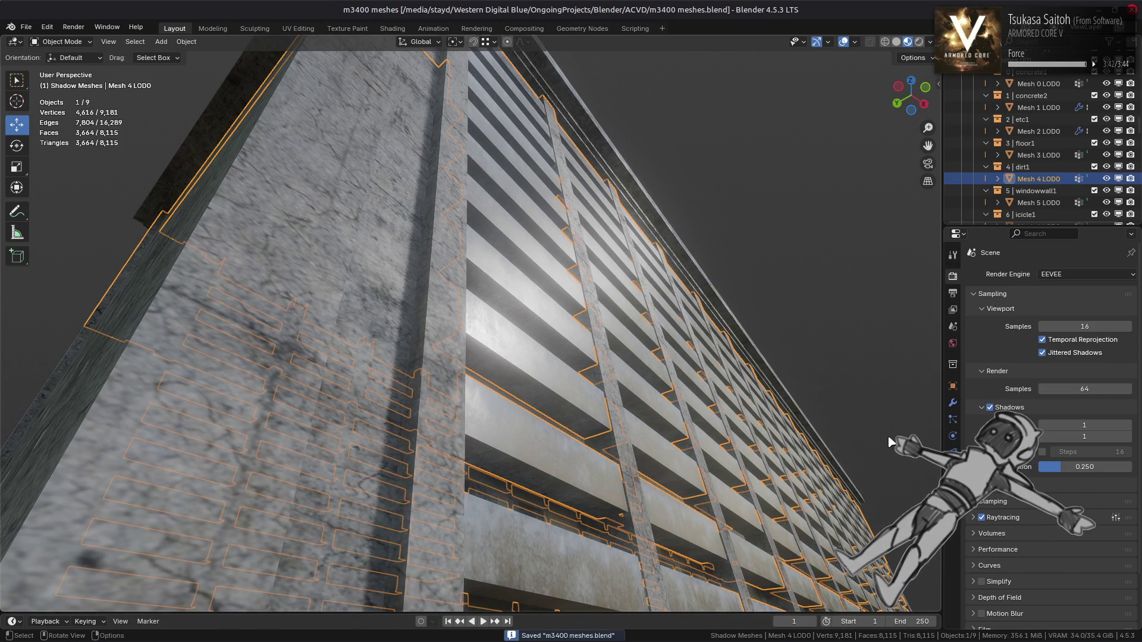
click(394, 29)
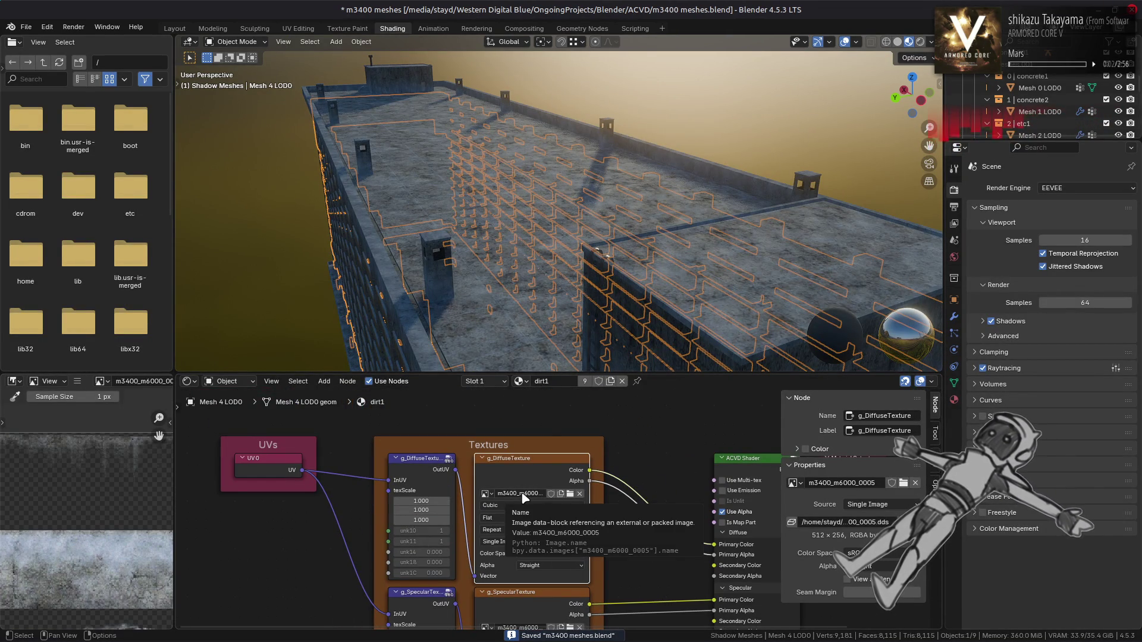
click(174, 28)
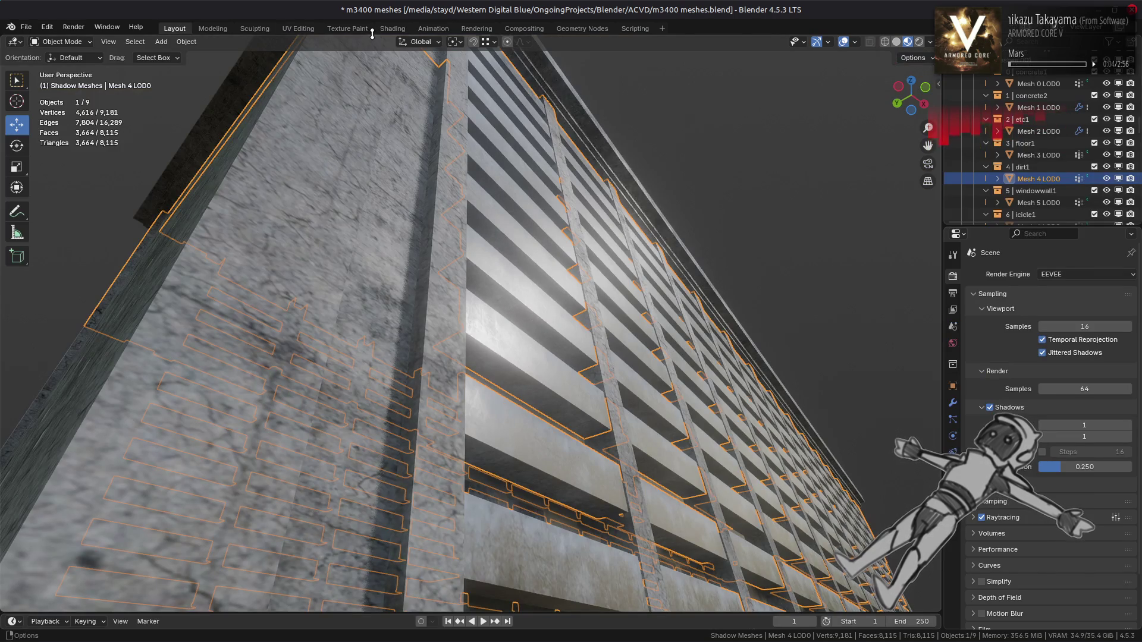
click(393, 29)
Light the preview with a brighter HDRI and move close to the building facade
click(932, 42)
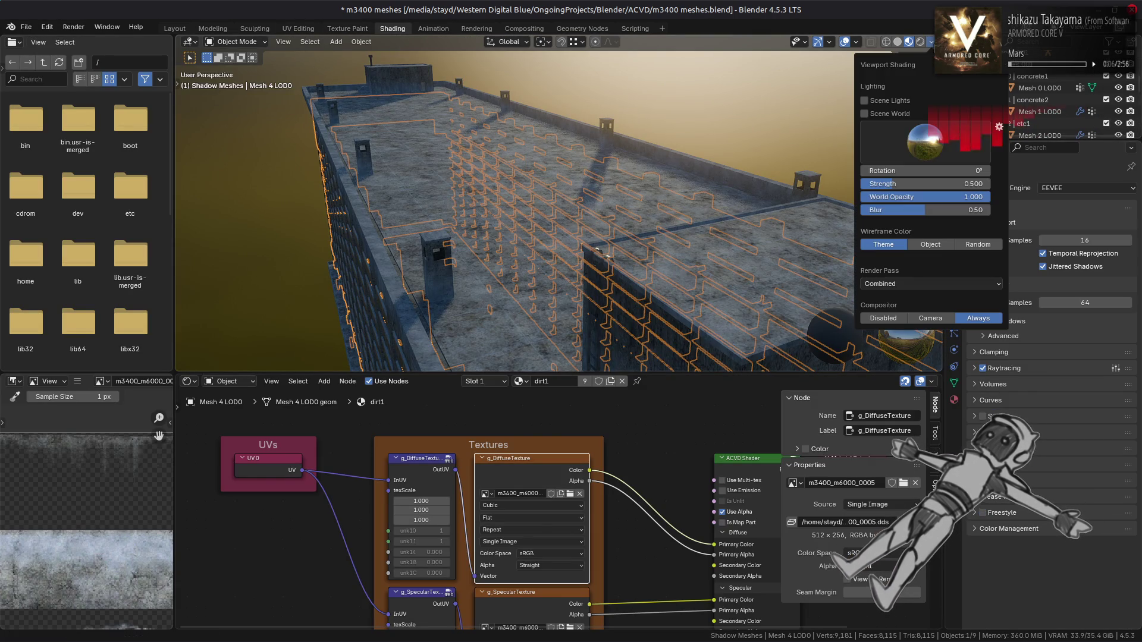
click(883, 150)
click(720, 183)
mouse_move(722, 249)
middle_down()
mouse_move(650, 230)
mouse_move(621, 189)
mouse_move(640, 220)
mouse_move(627, 214)
mouse_move(635, 179)
mouse_move(645, 229)
mouse_move(633, 234)
mouse_move(655, 184)
middle_up()
Deselect all, save m3400 meshes.blend, and Alt+Tab toward GIMP
key(alt+a)
scroll(110, 538, down, 3)
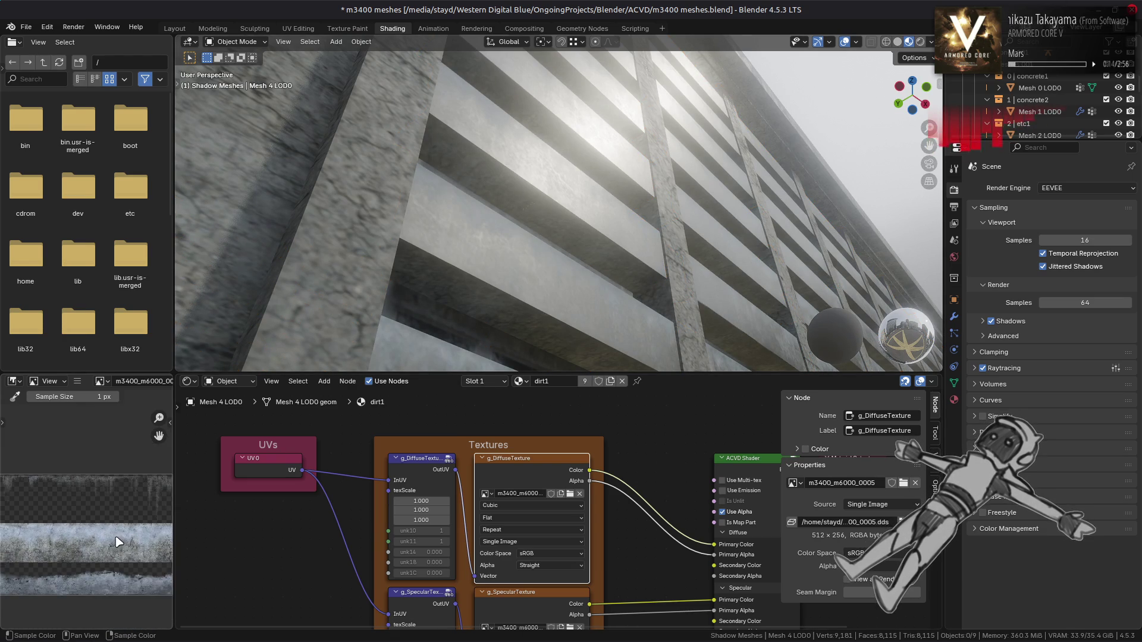
scroll(137, 526, down, 2)
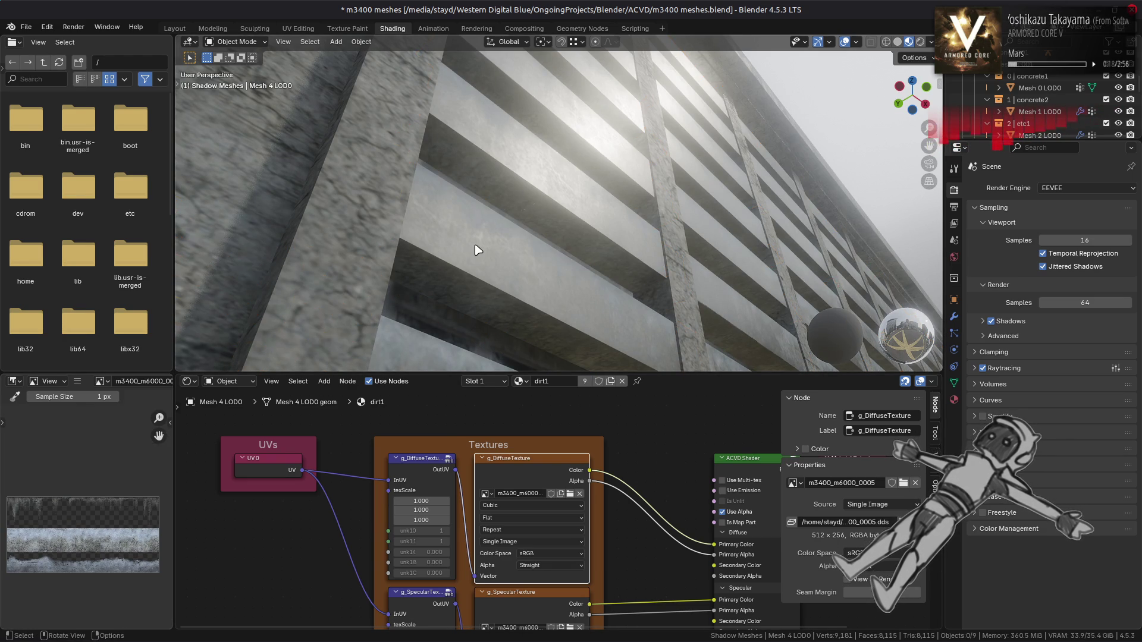
key(ctrl+s)
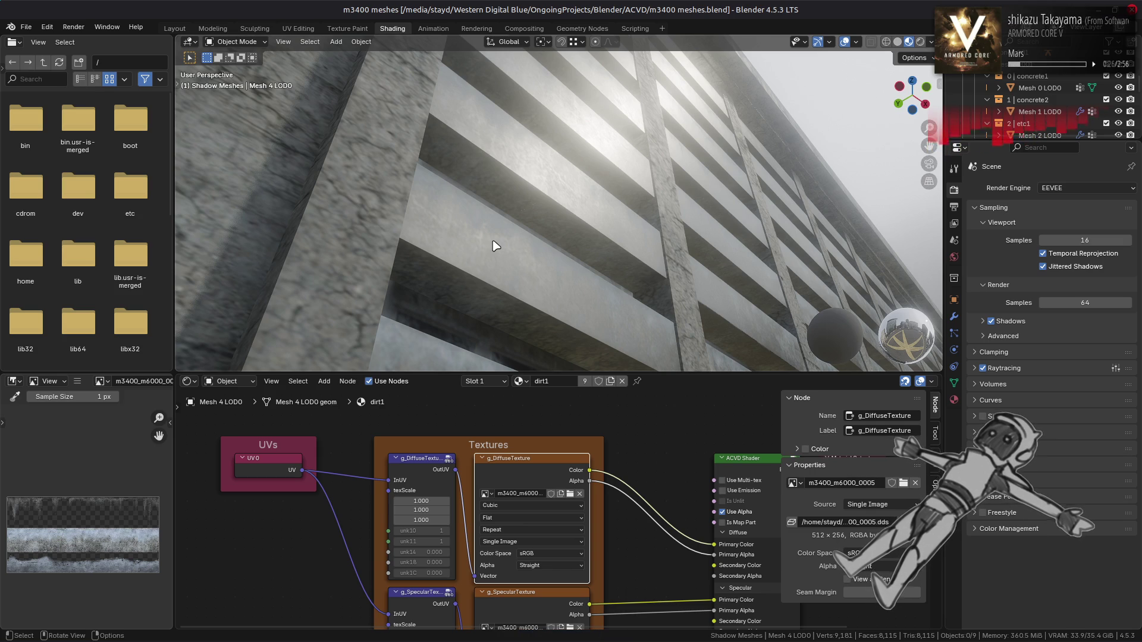
key(ctrl+s)
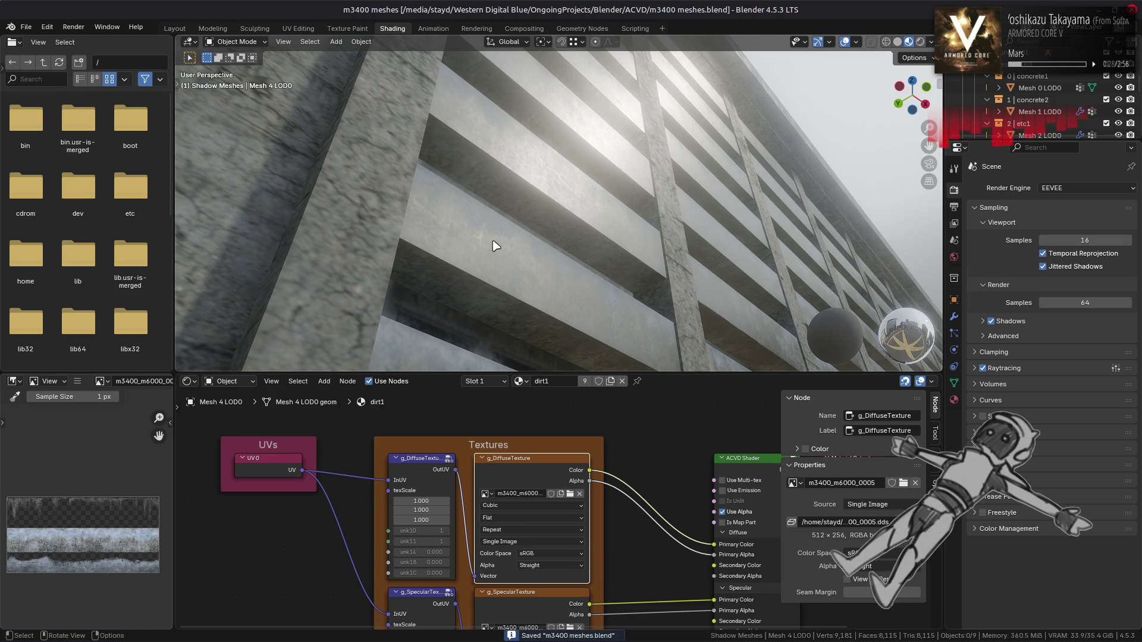
key(alt+Tab)
key(alt+Tab)
key(alt+Tab)
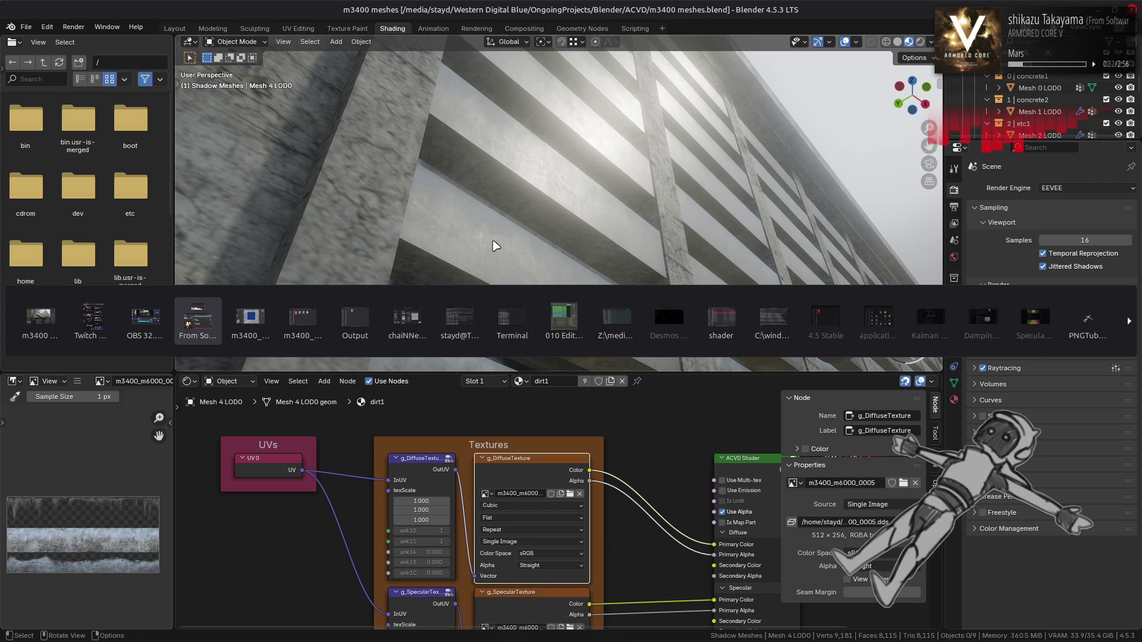
Hide the Spec Alt layer, select Clean, then save and close m3400_m6000_0004
key(alt+Tab)
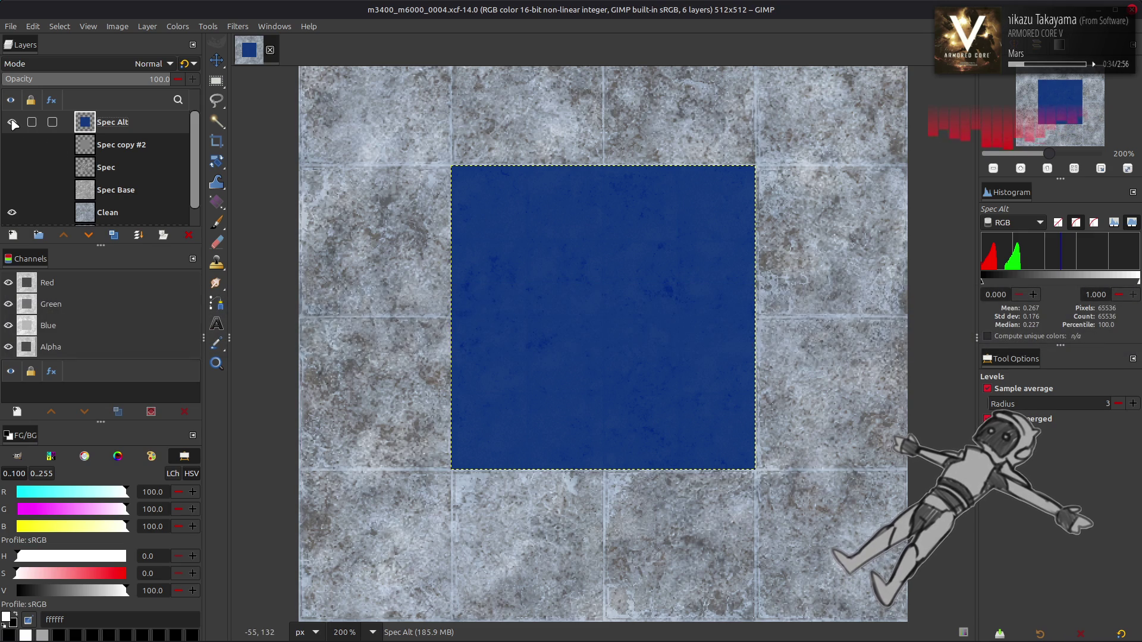
click(12, 123)
click(12, 123)
click(12, 122)
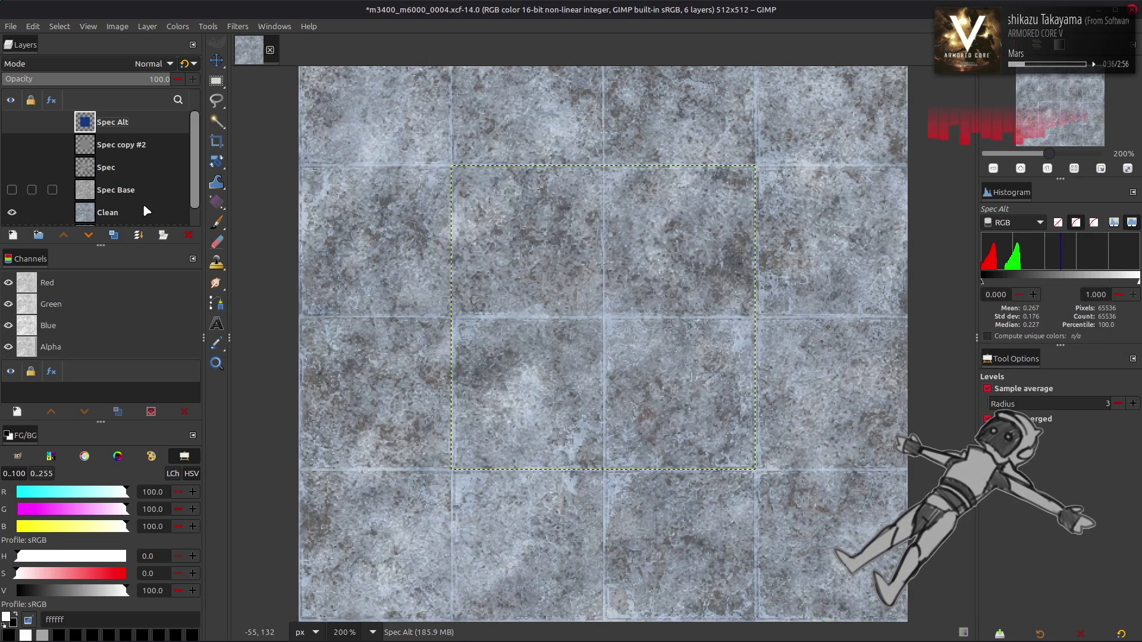
click(137, 213)
key(ctrl+s)
click(270, 50)
Open m3400_m6000_0005.dds from the m3400_m6000_0005-tpf-dcx folder, confirming the DDS import
key(alt+Tab)
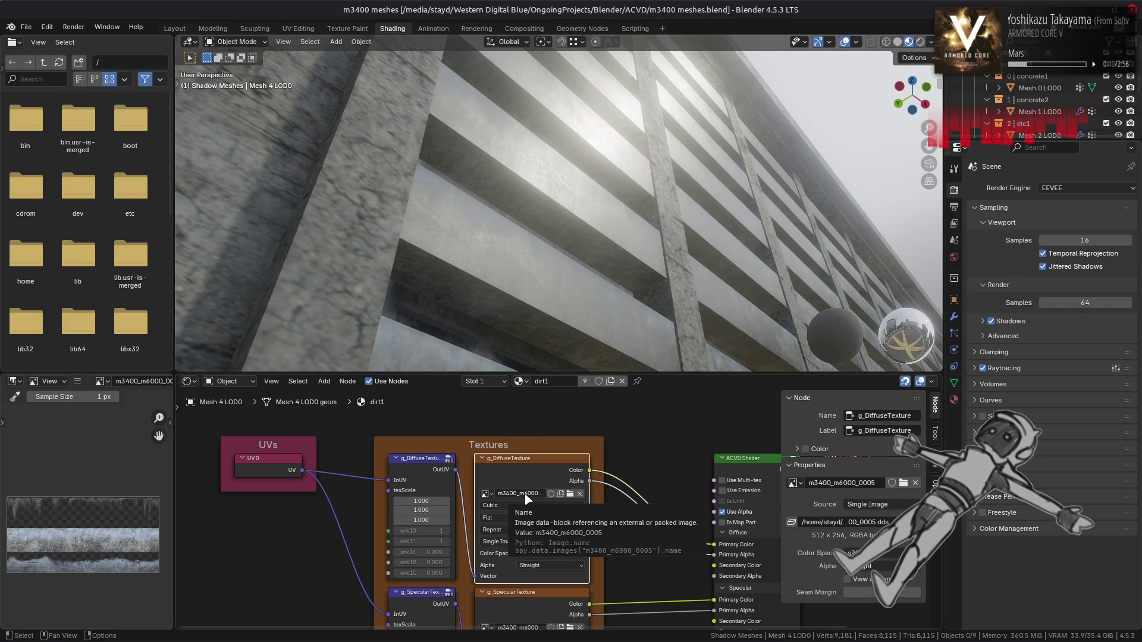
key(alt+Tab)
key(alt+Tab)
key(alt+Tab)
key(alt+Tab)
key(alt+Tab)
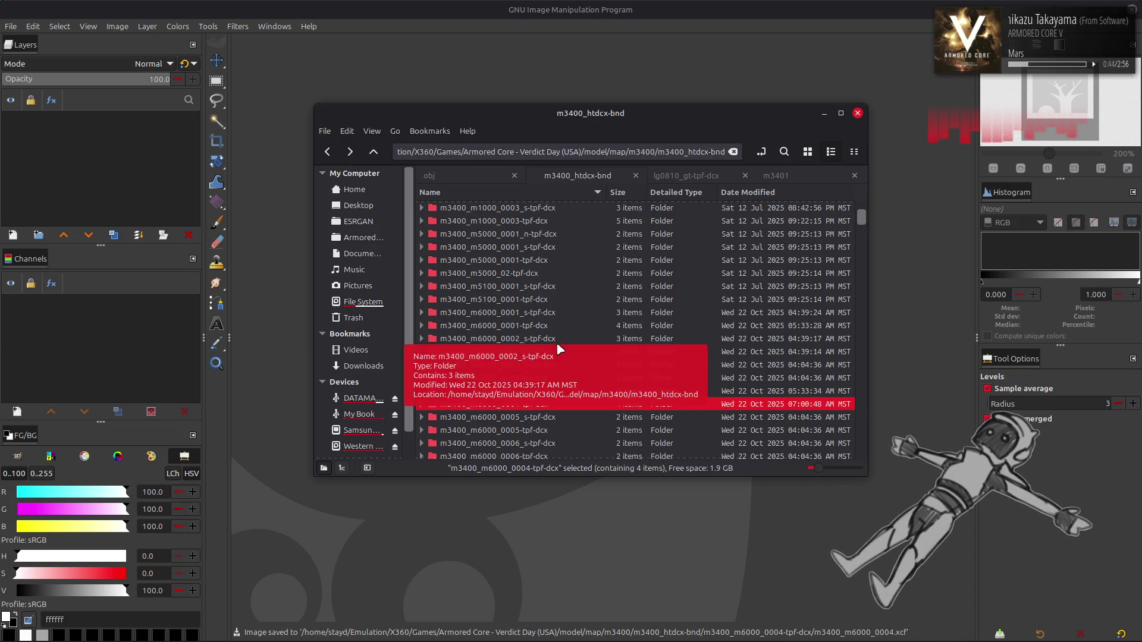
double_click(541, 397)
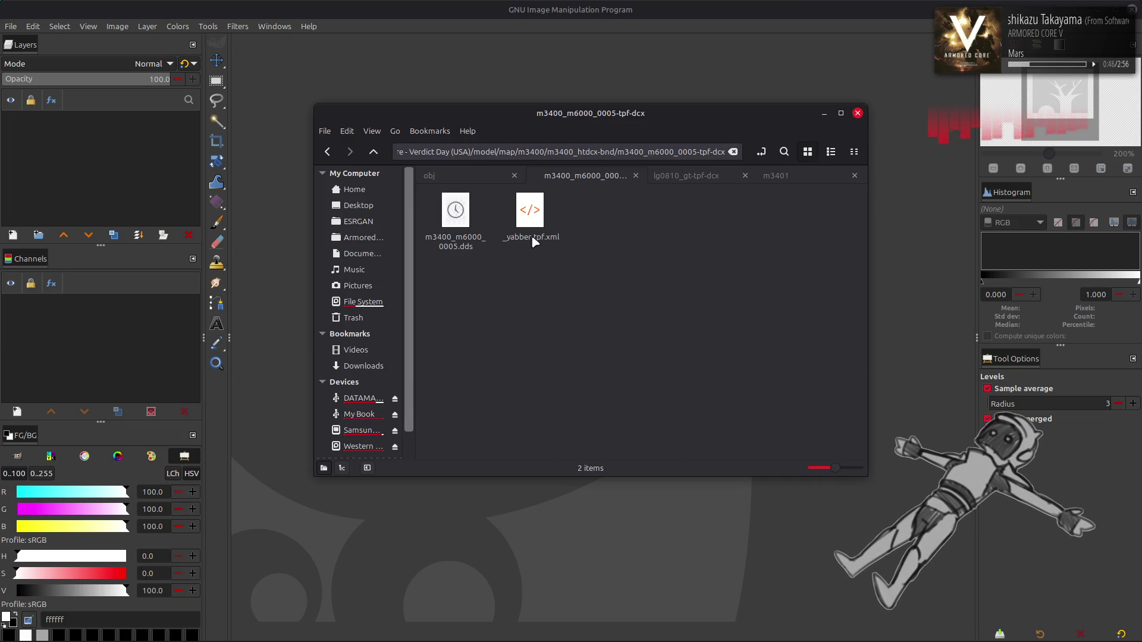
click(474, 216)
key(Return)
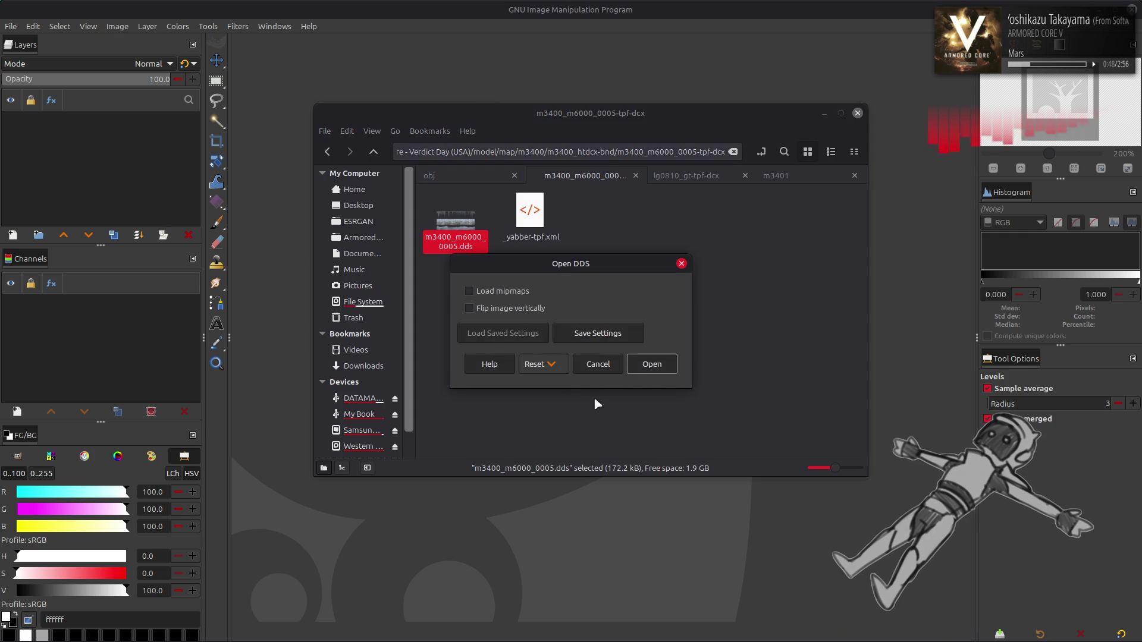
click(652, 364)
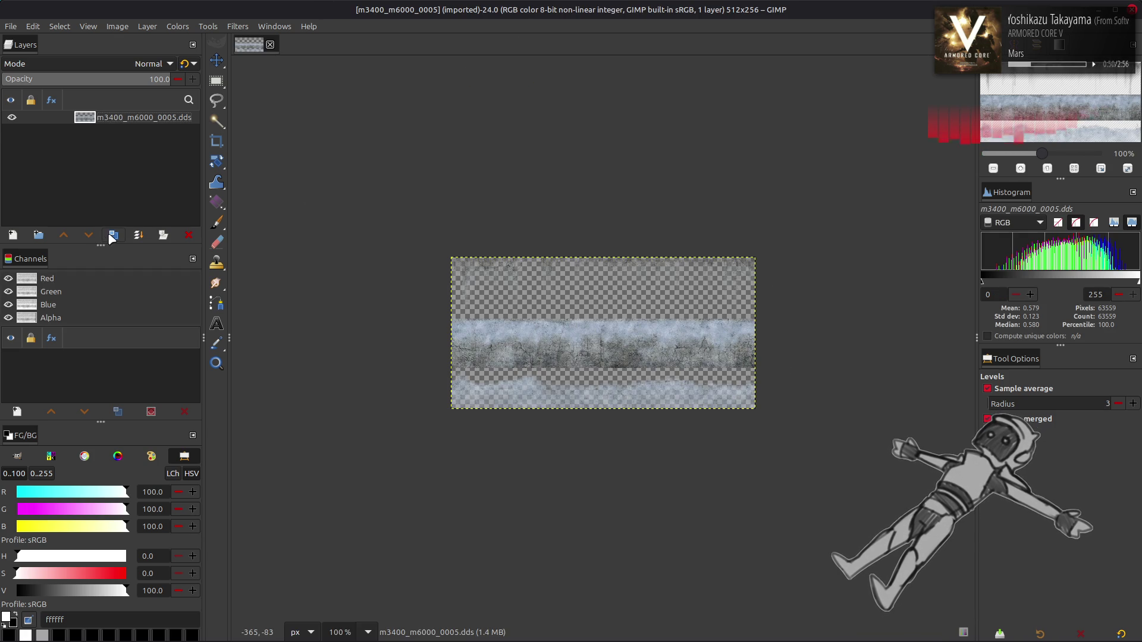
Duplicate the texture layer and rename the copy m3400_m6000_0005 Alp
click(112, 235)
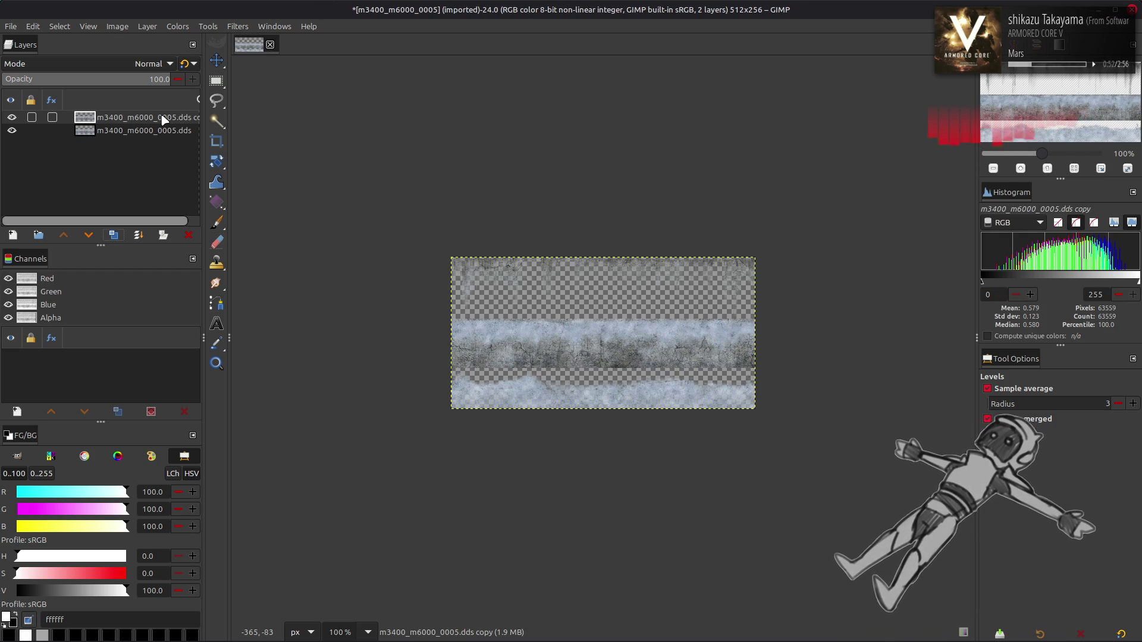
double_click(166, 118)
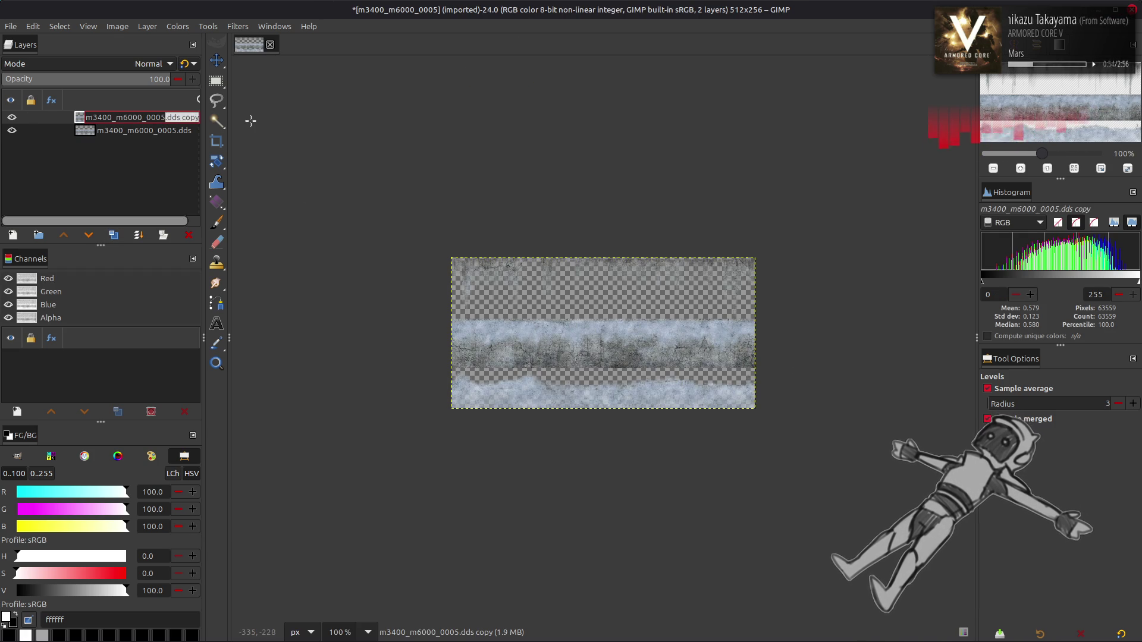
text(Ap)
double_click(177, 131)
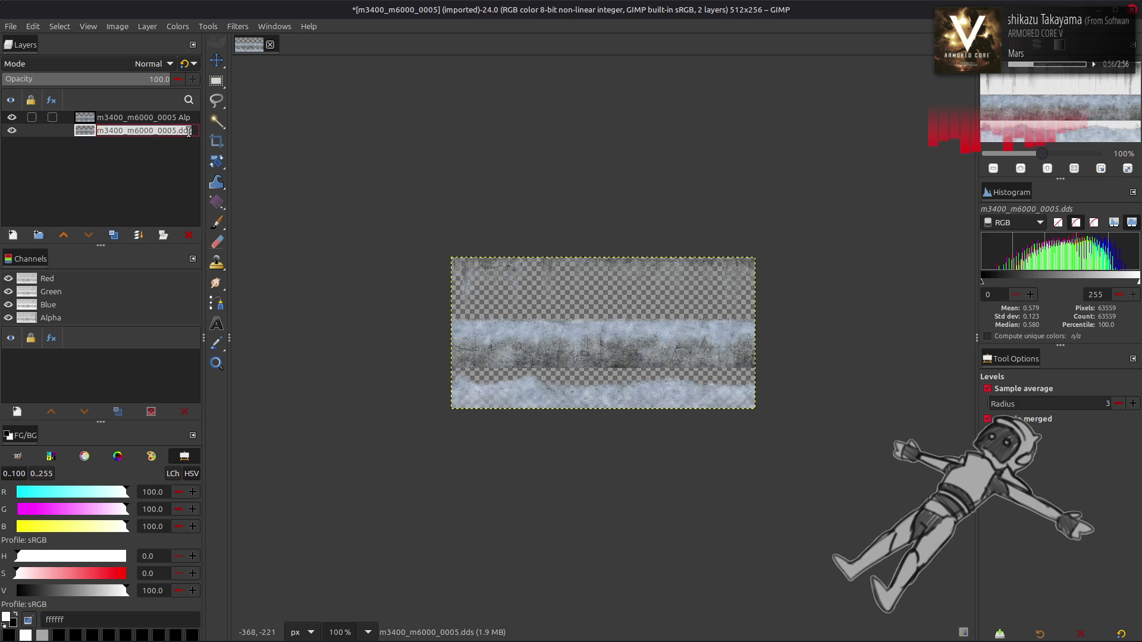
Extract the alpha component into the Alp layer, then hide that layer
key(Return)
click(168, 118)
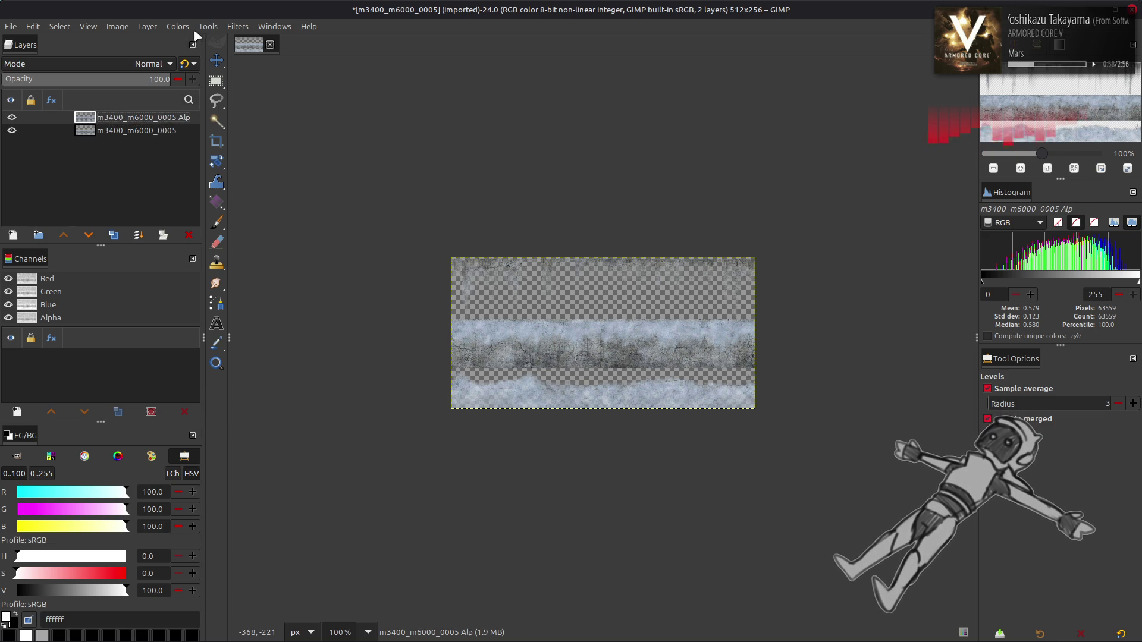
click(177, 26)
mouse_move(202, 244)
click(312, 259)
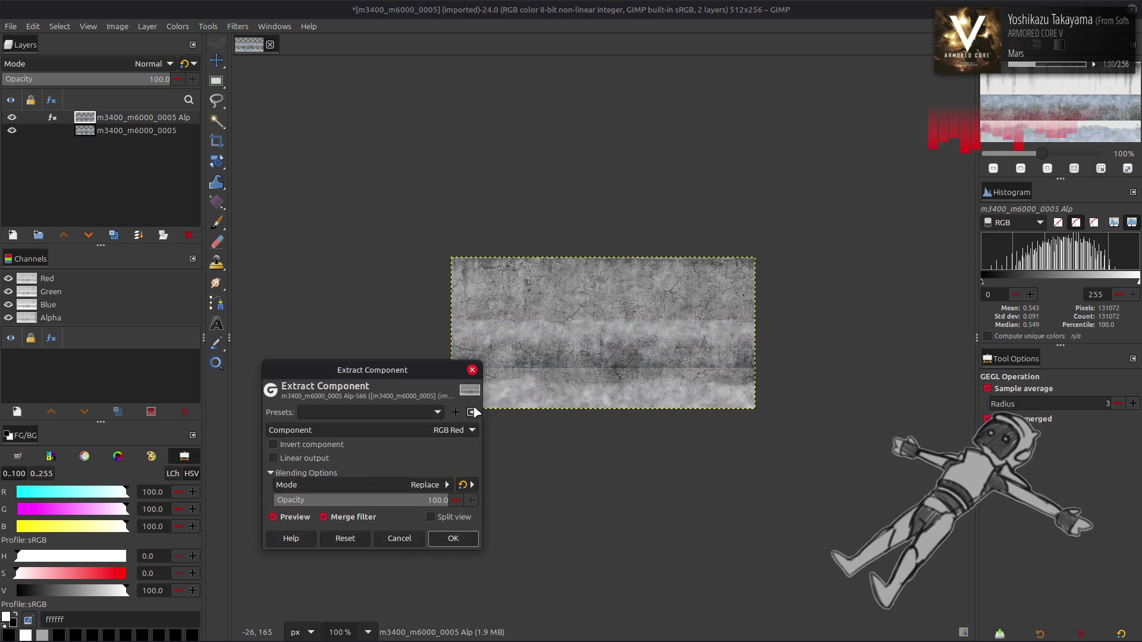
click(384, 431)
click(378, 626)
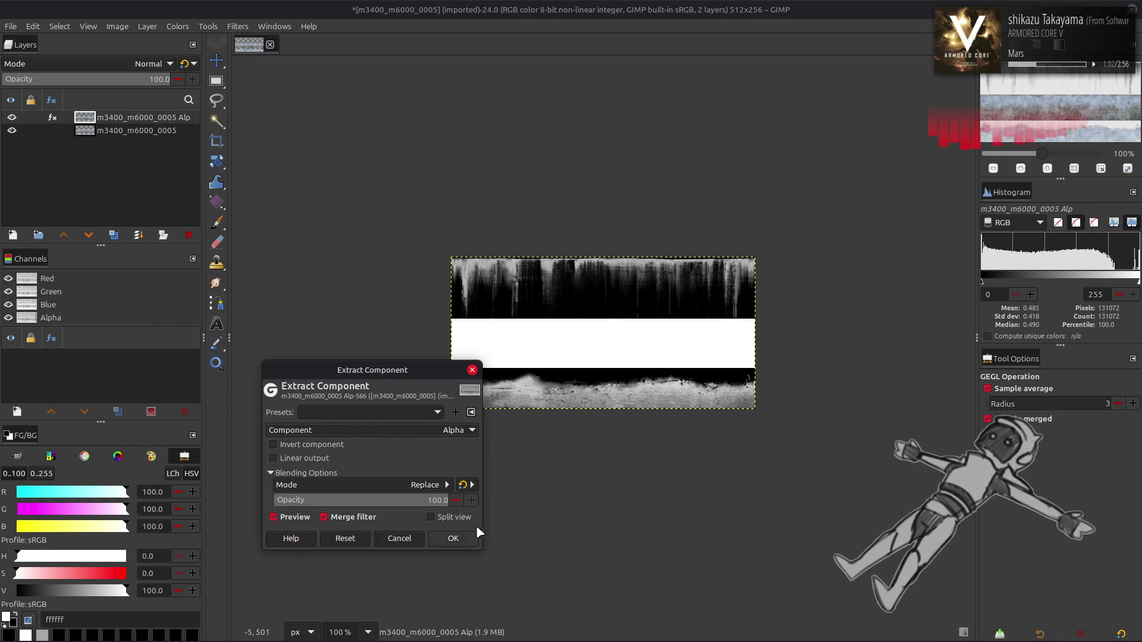
click(474, 543)
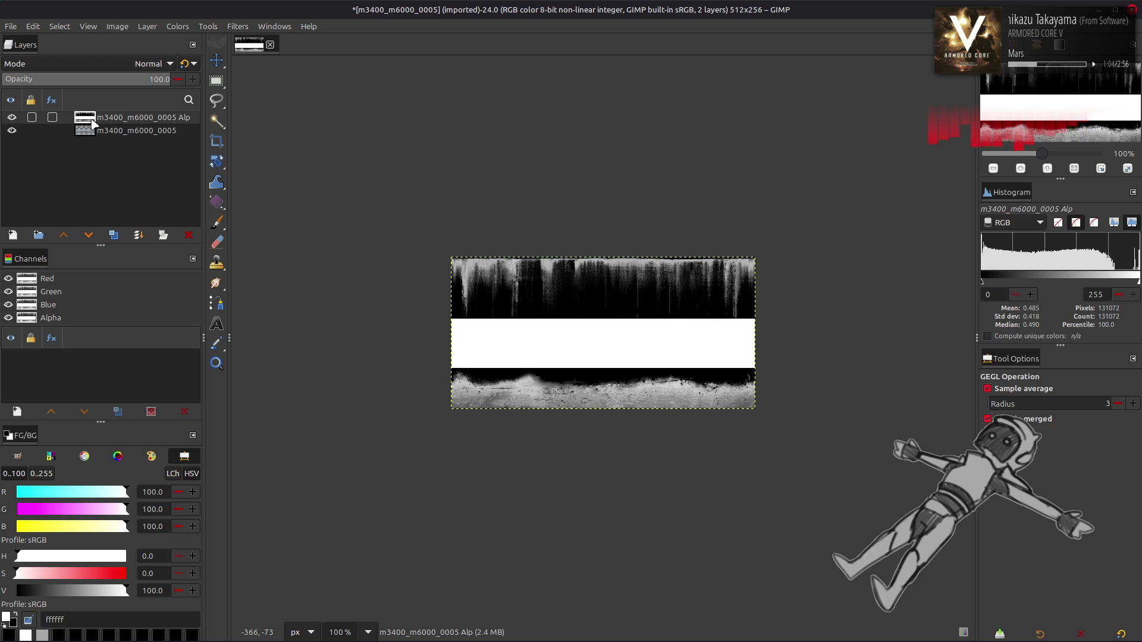
click(11, 117)
Use Levels to make the bottom texture layer fully opaque
click(134, 136)
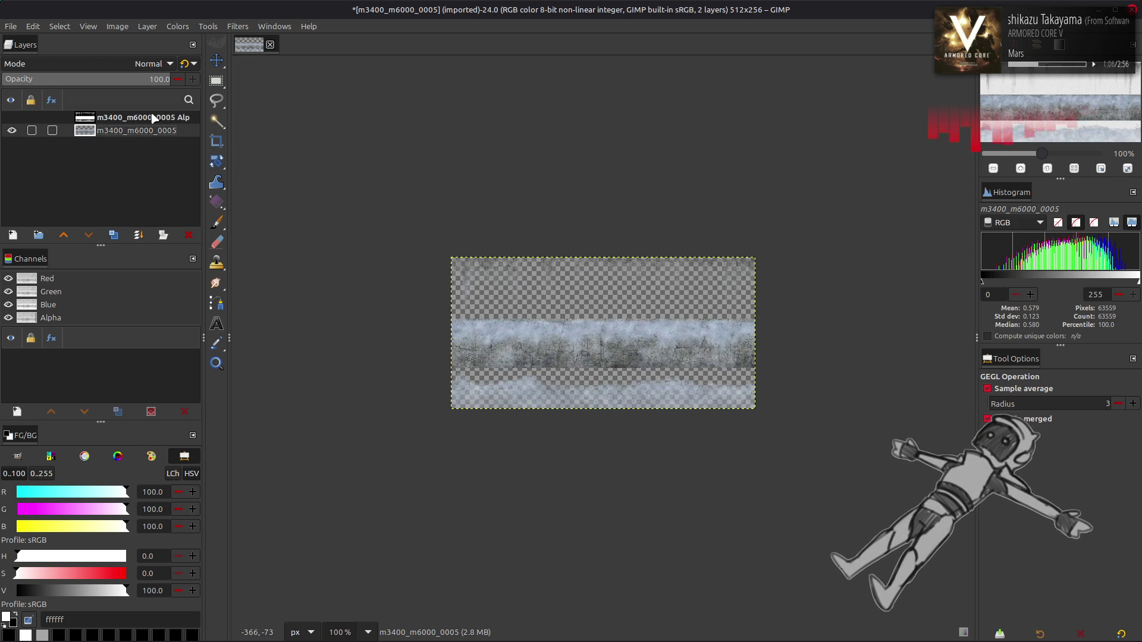
click(179, 27)
click(214, 155)
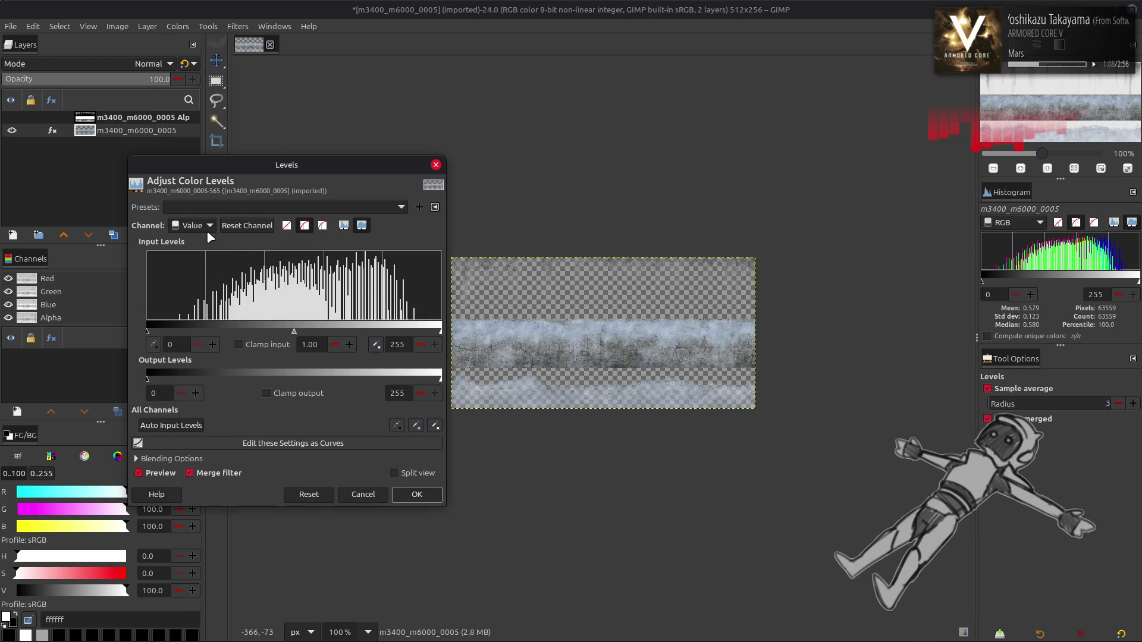
scroll(205, 230, down, 4)
drag(153, 380, 645, 411)
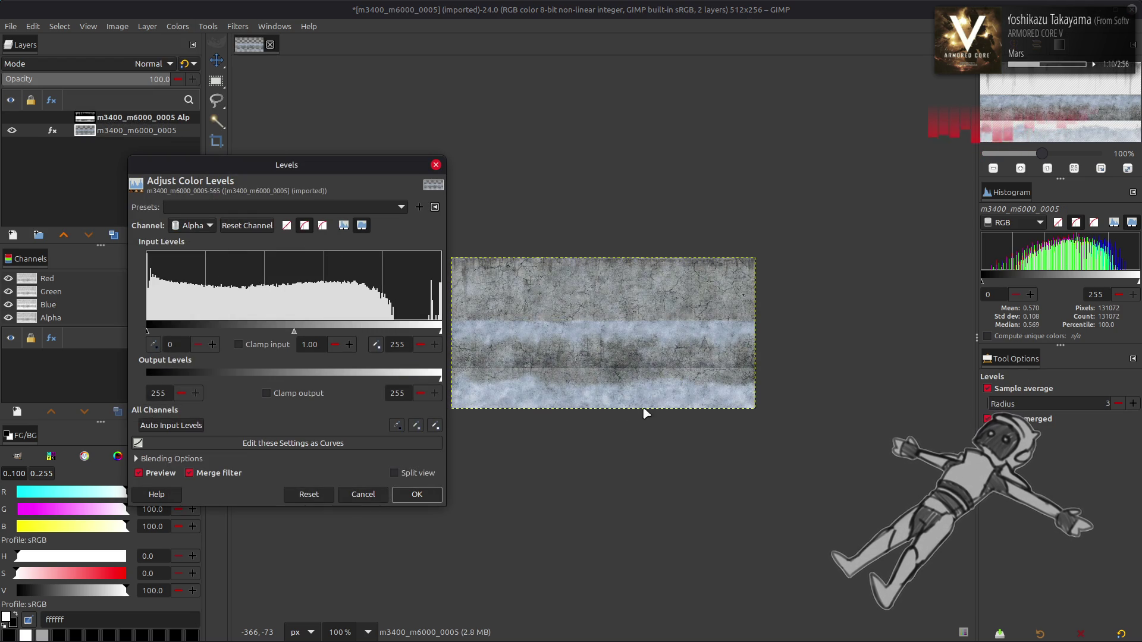
click(416, 494)
ctrl+scroll(603, 369, up, 2)
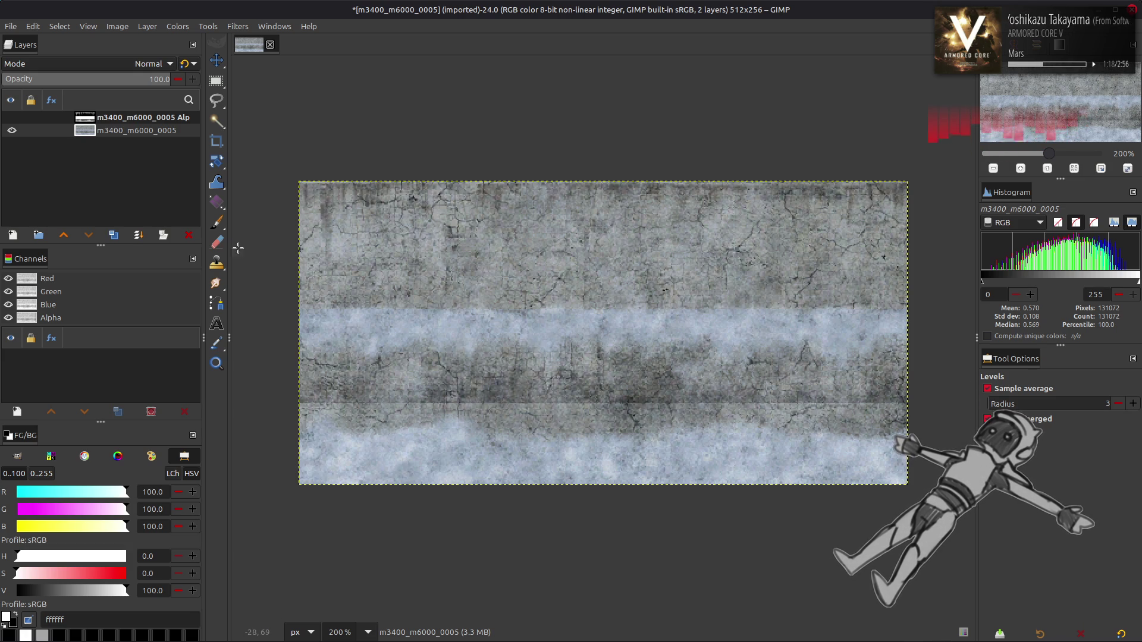
Toggle the black-and-white alpha layer on and off to compare it with the base
right_click(144, 137)
click(434, 250)
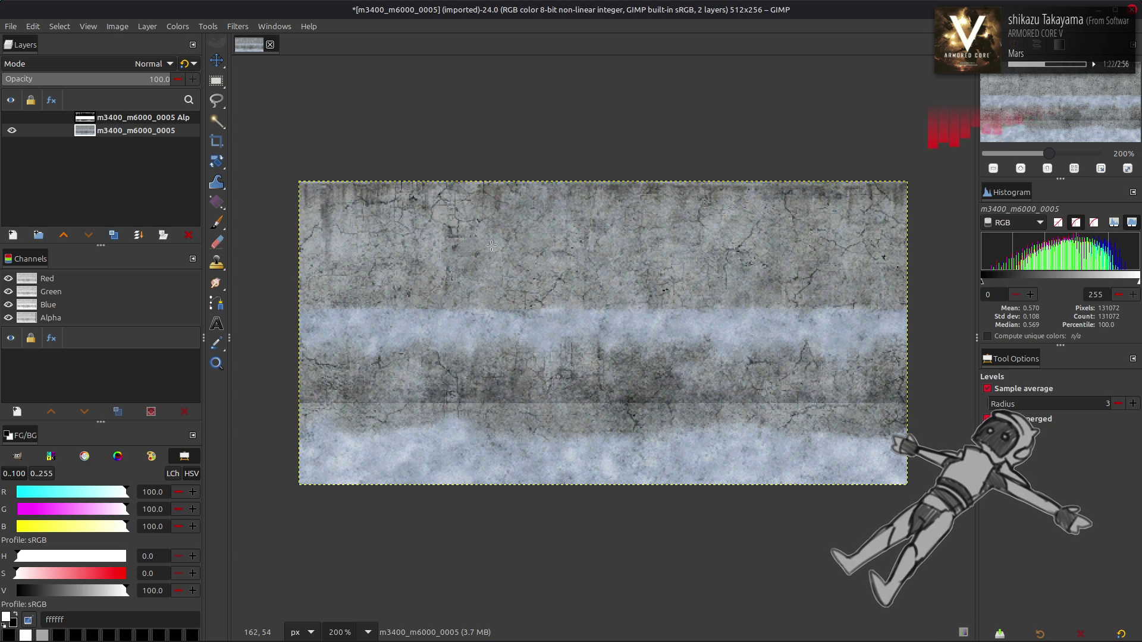
click(12, 117)
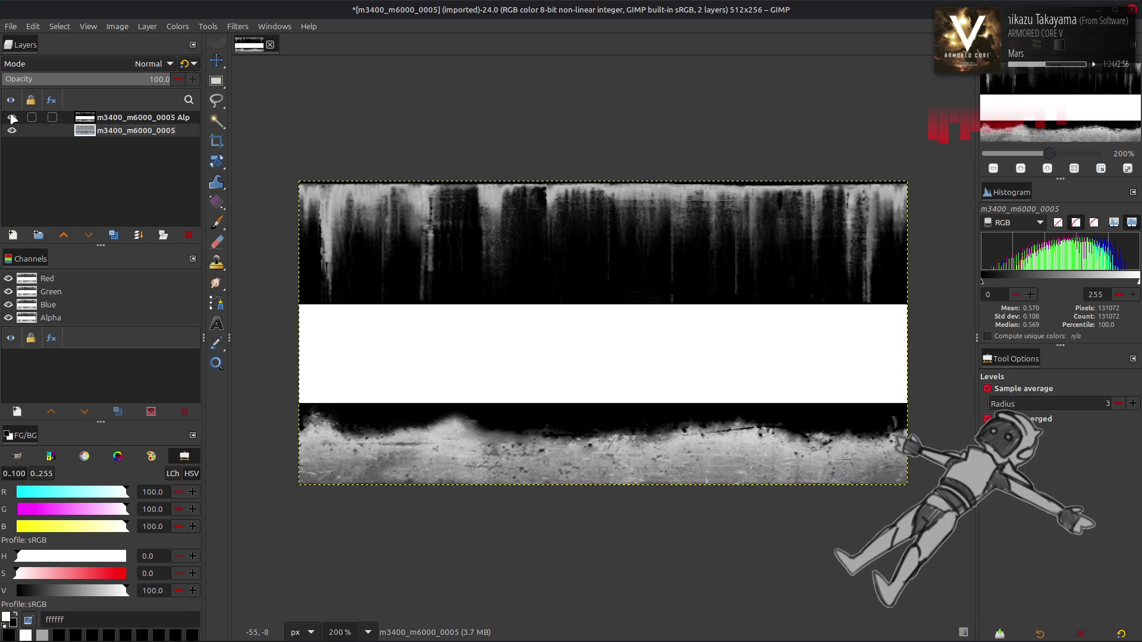
click(12, 117)
click(12, 118)
click(12, 118)
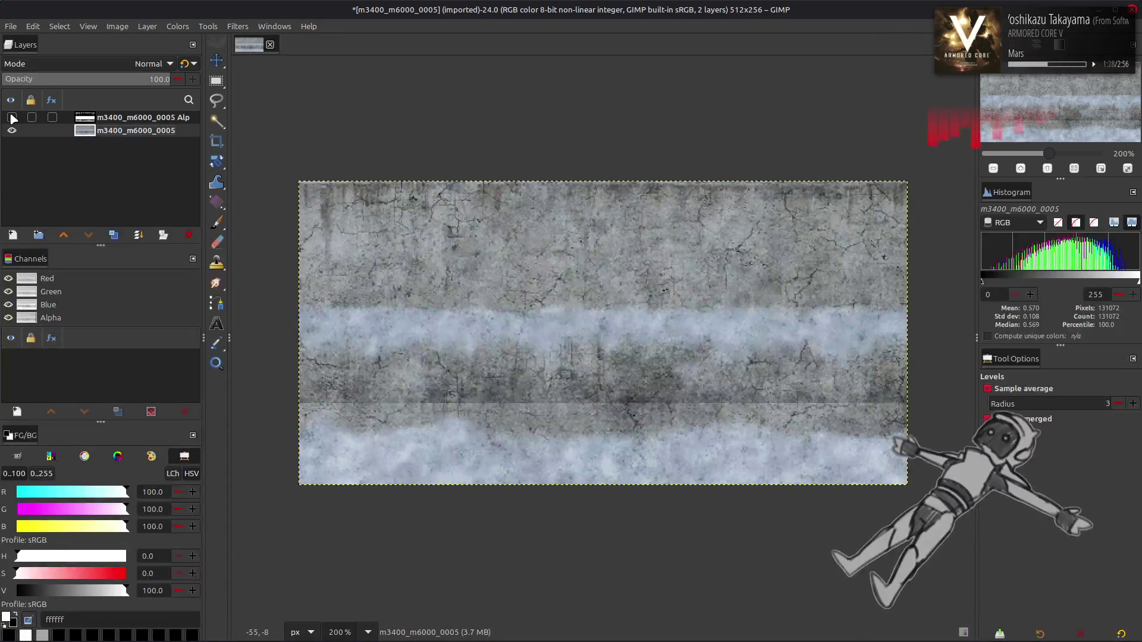
Copy the base texture layer to the clipboard and switch to chaiNNer
key(ctrl+c)
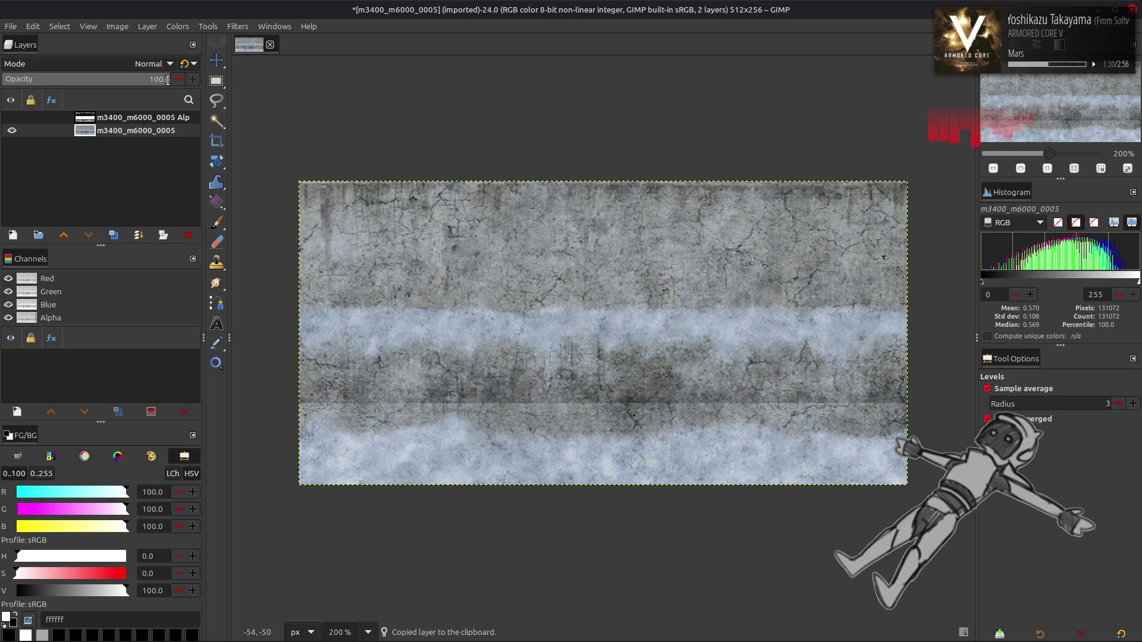
key(alt+Tab)
click(408, 319)
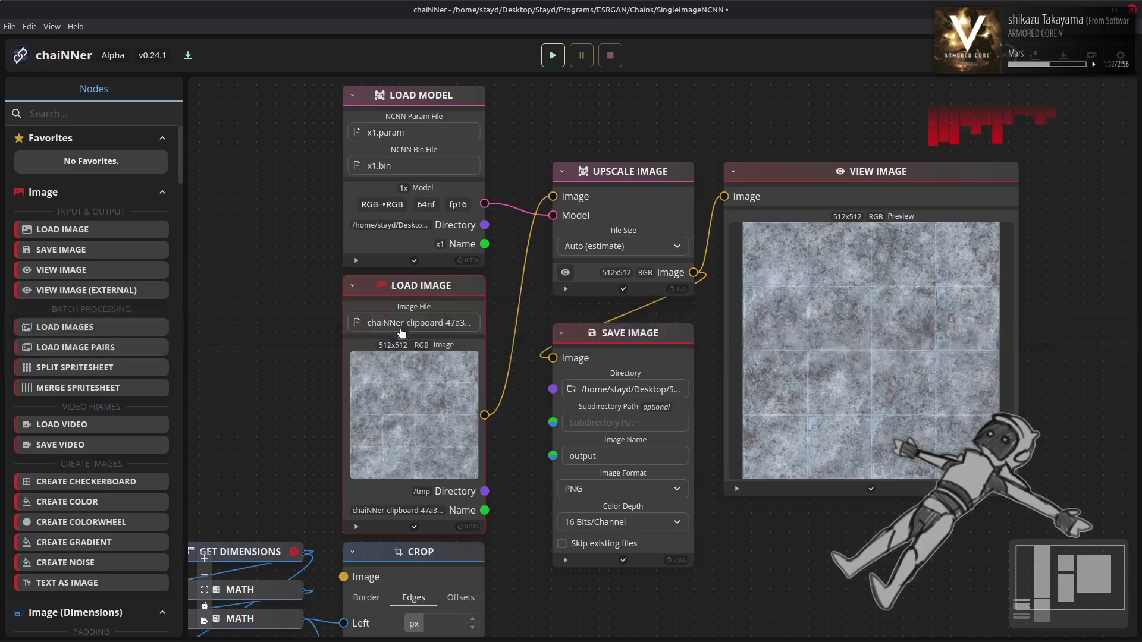
Replace the old Load Image node with the pasted texture, connect it to the upscaler, and run
key(Delete)
key(ctrl+v)
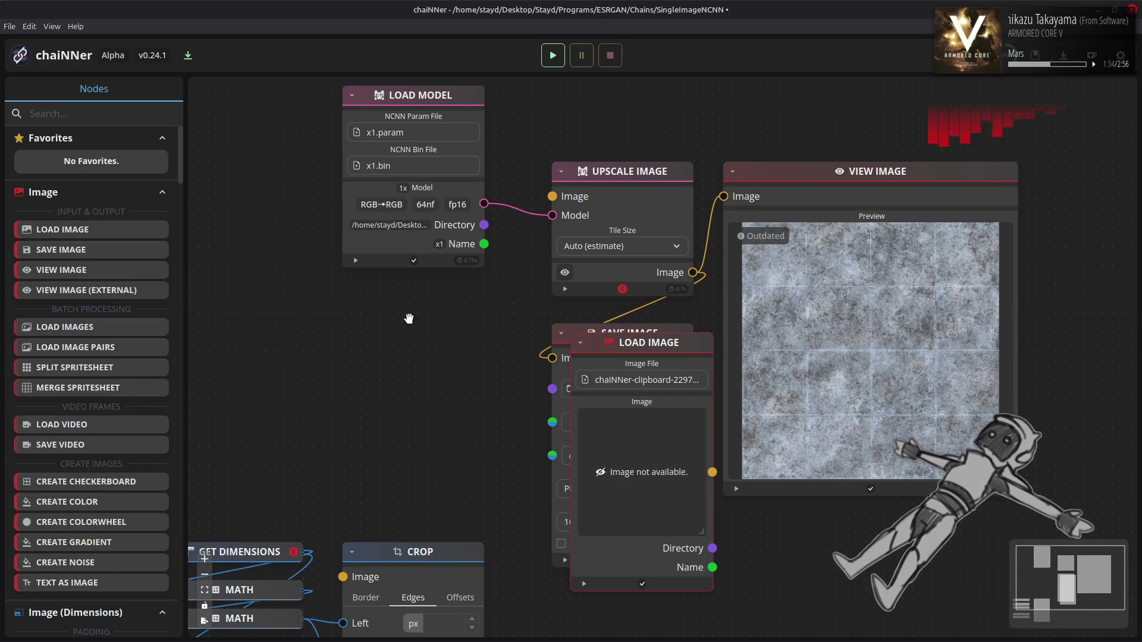
mouse_move(681, 345)
mouse_down()
mouse_move(444, 279)
mouse_move(455, 294)
mouse_up()
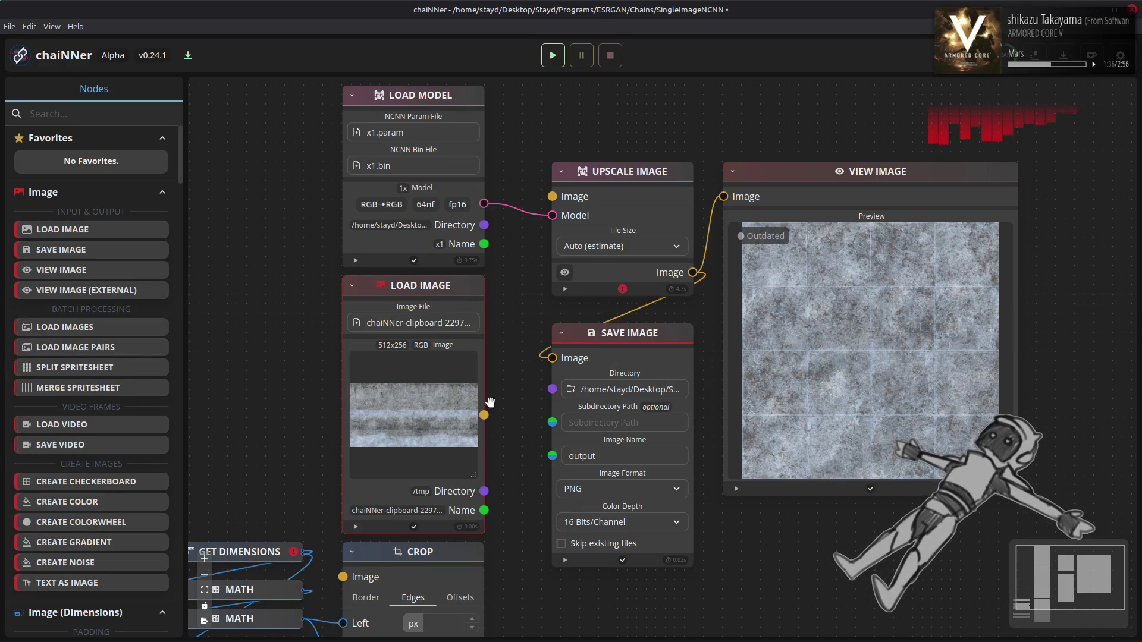
drag(483, 415, 553, 196)
click(552, 55)
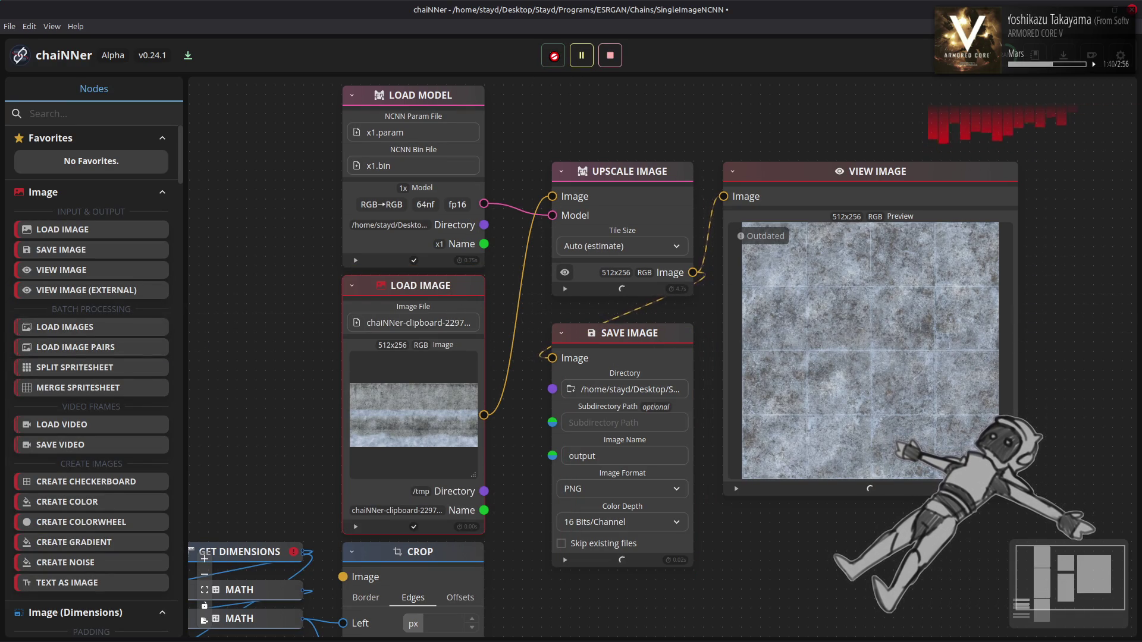
Bring the Output folder with output.png to the front
key(alt+Tab)
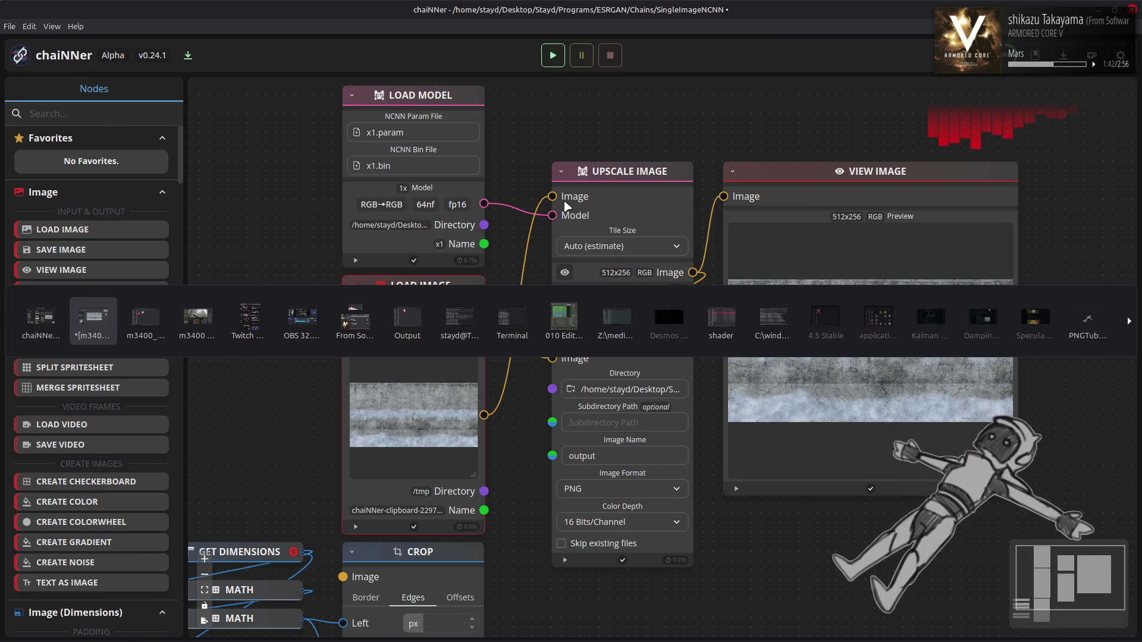
key(alt+Tab)
click(401, 317)
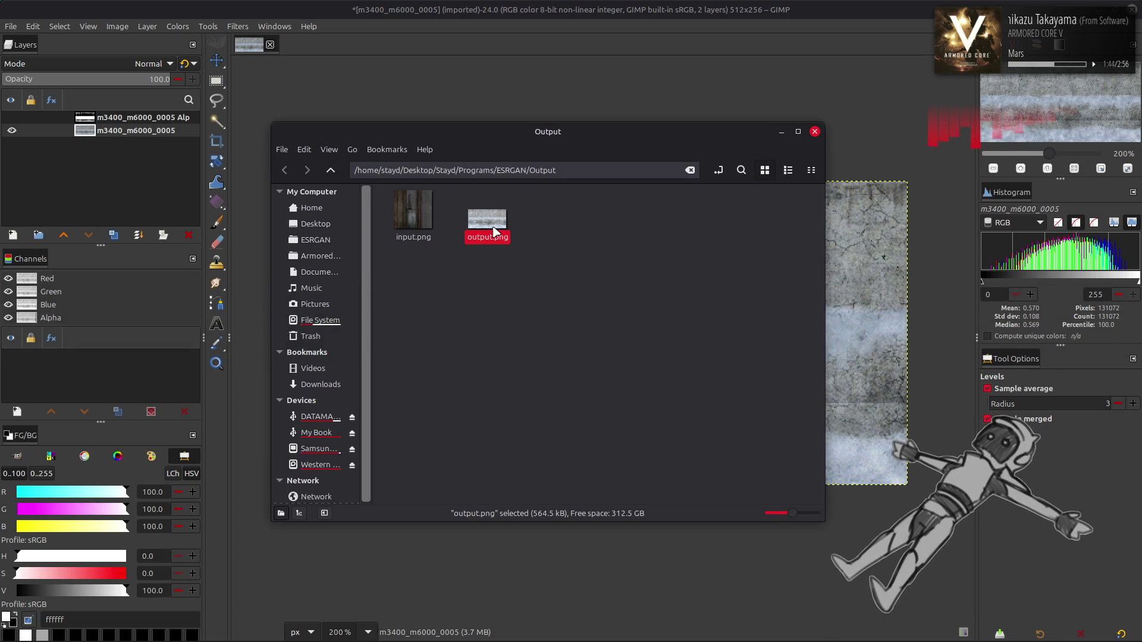
Convert the image precision to 16-bit integer
click(118, 26)
mouse_move(155, 66)
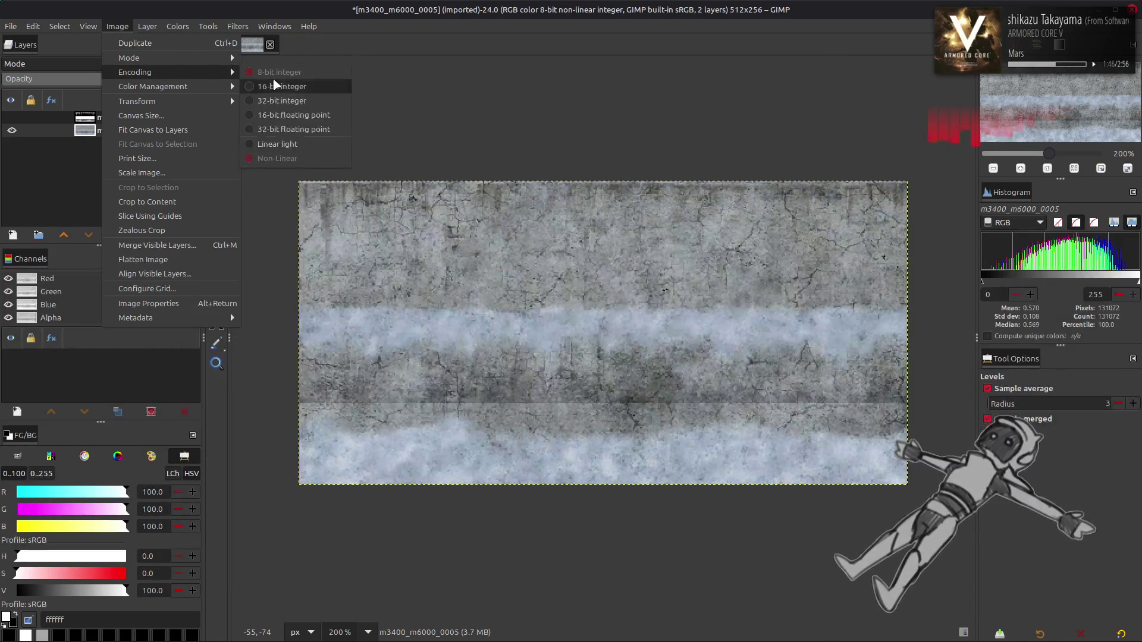
click(279, 84)
click(618, 396)
Import output.png from the Output folder as a new layer named Clean
key(alt+Tab)
drag(485, 223, 522, 87)
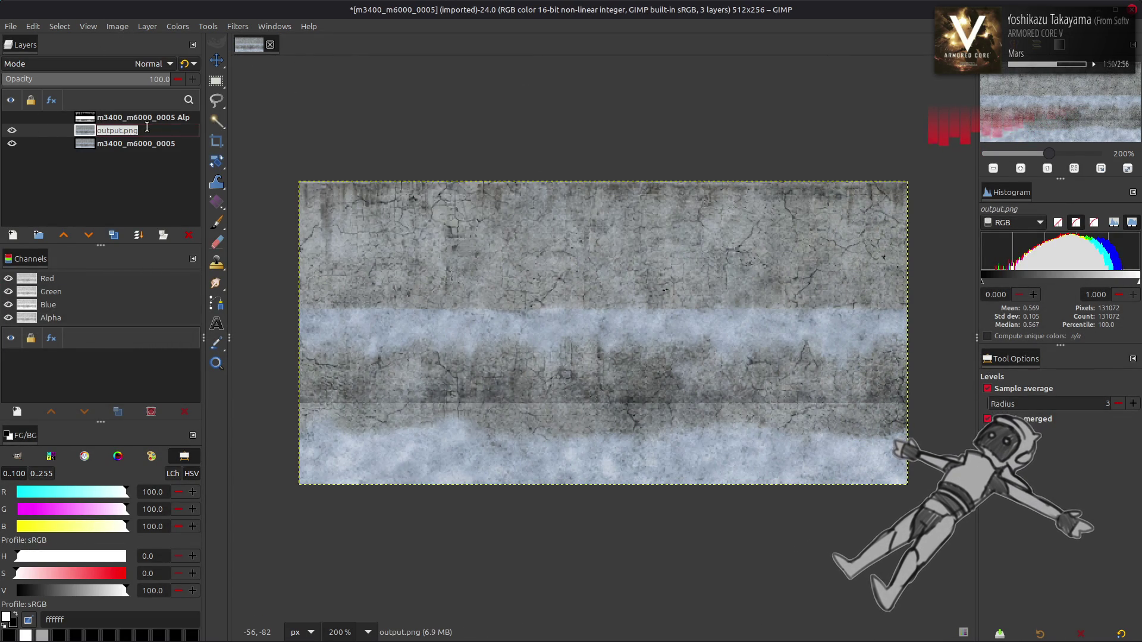
text(c)
key(Return)
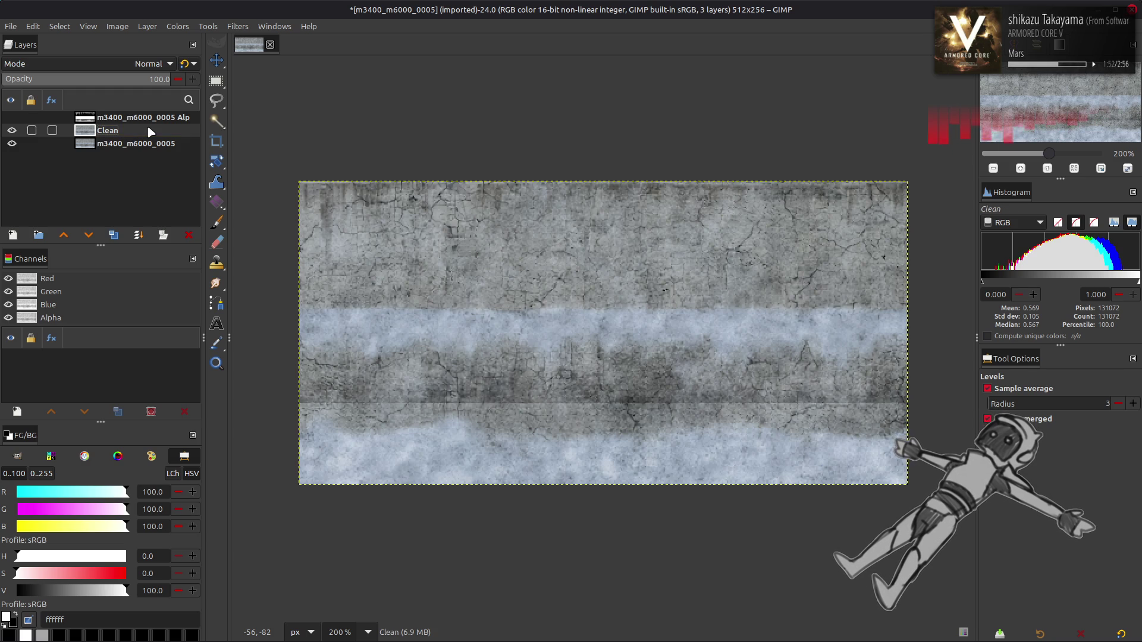
Offset Clean by half its width with wrap, then duplicate, align and merge it to double width
click(157, 26)
mouse_move(232, 175)
click(312, 262)
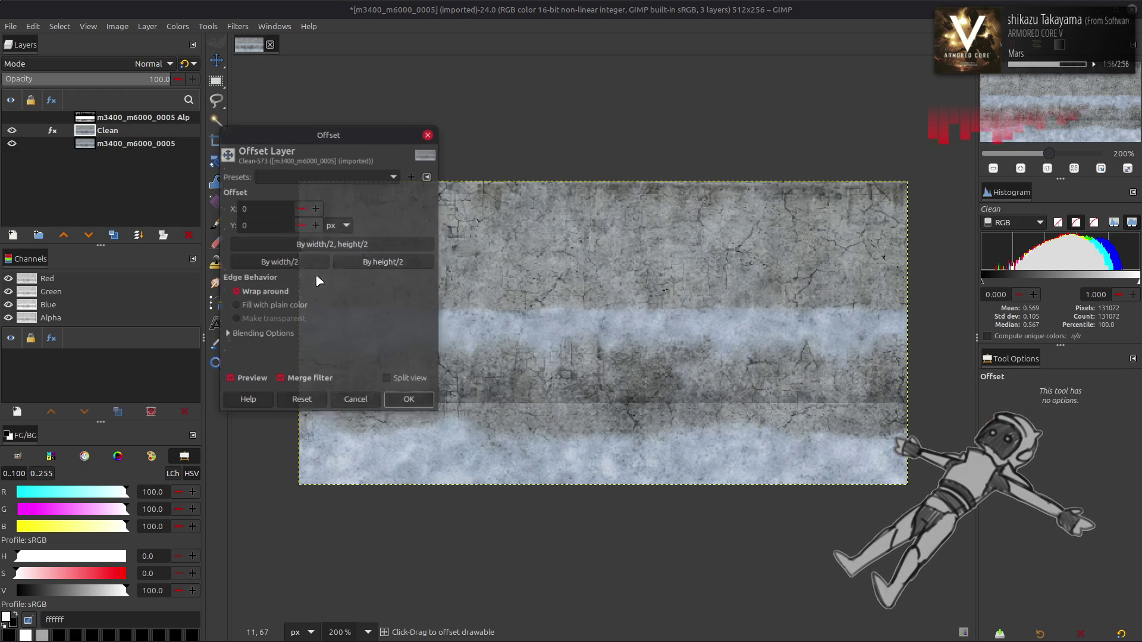
click(279, 262)
click(404, 401)
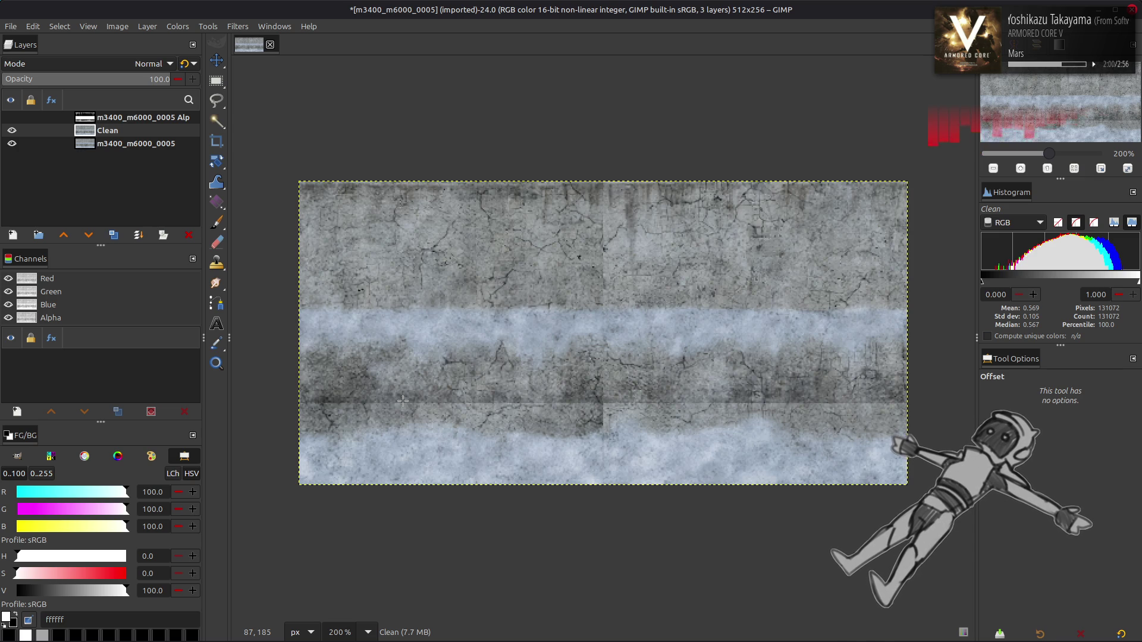
key(q)
click(1002, 500)
click(114, 235)
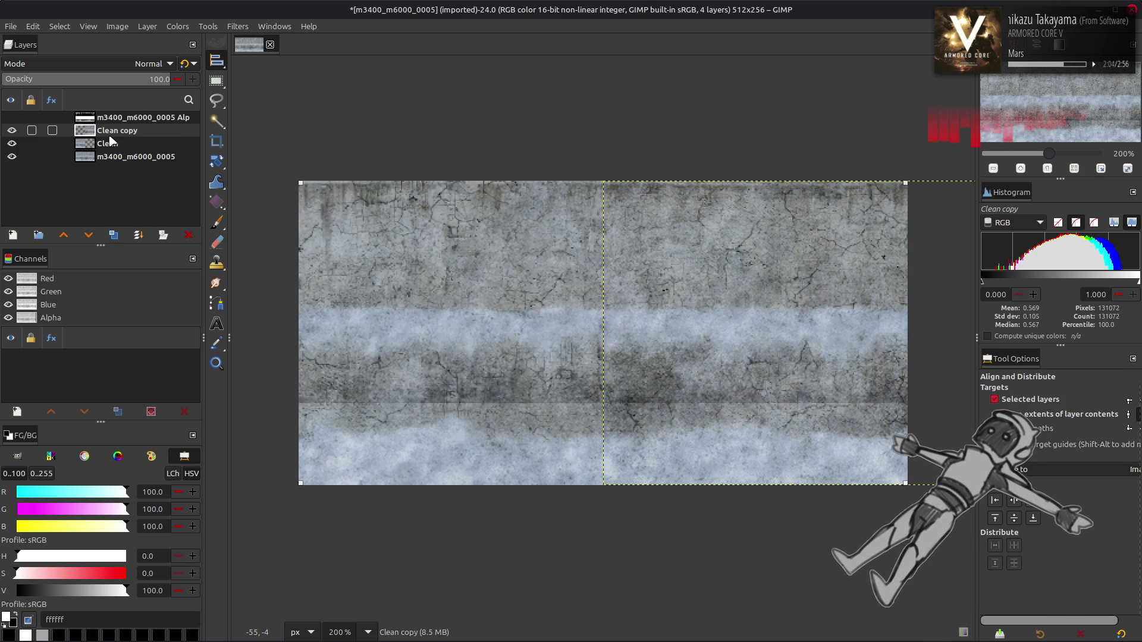
key(ctrl+m)
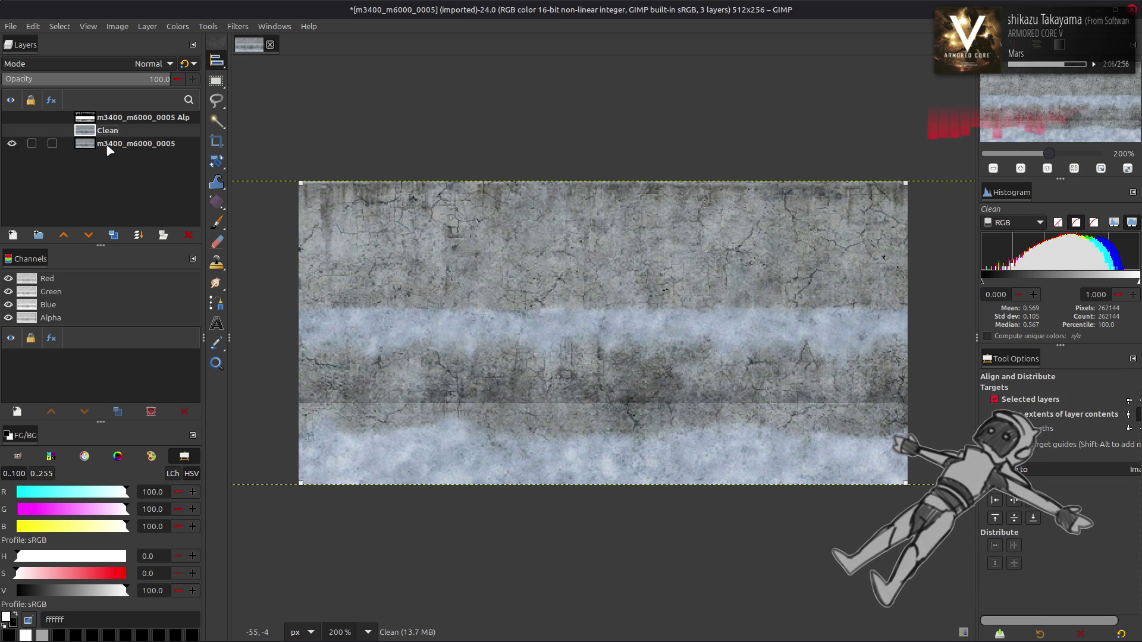
Fit the base layer to image size and offset it by half its width
click(109, 145)
click(147, 26)
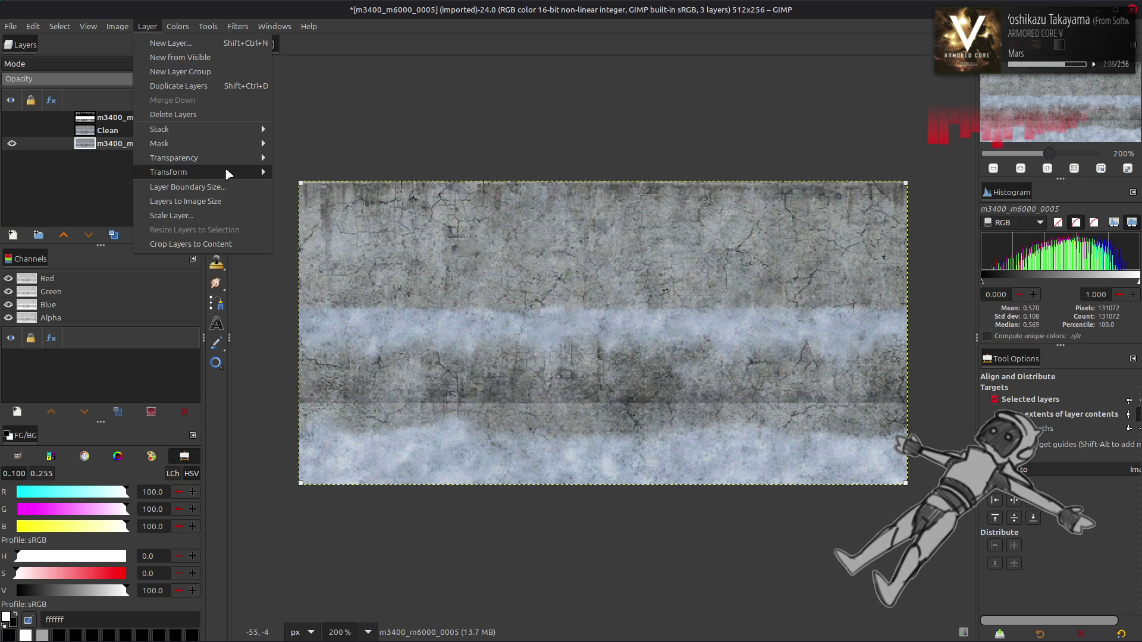
click(224, 201)
key(alt+l)
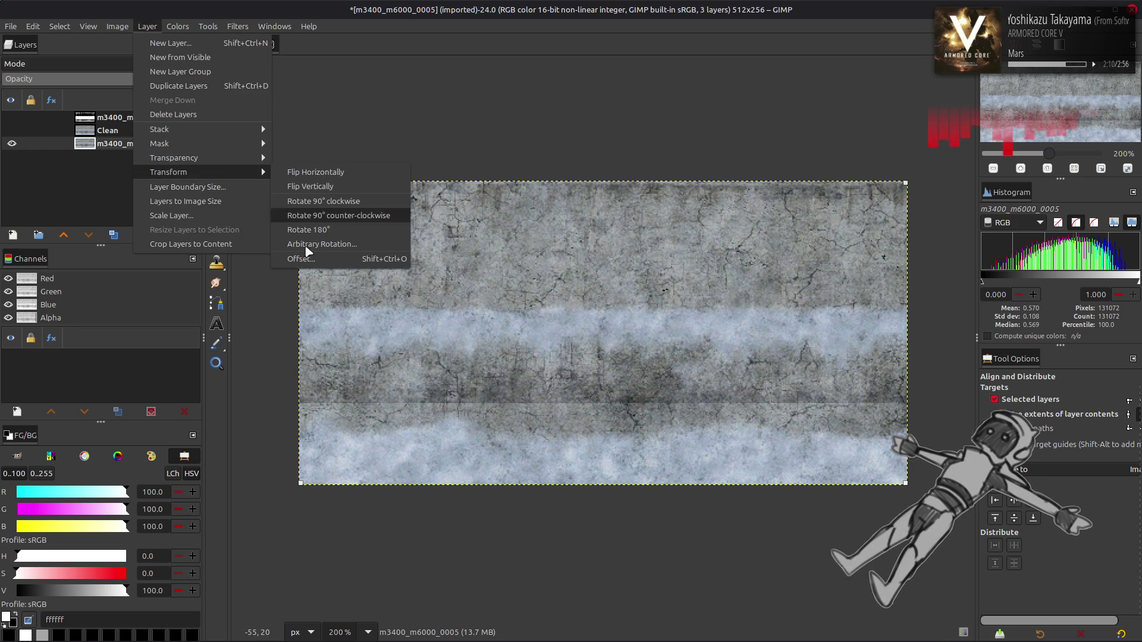
click(297, 246)
click(279, 262)
click(409, 401)
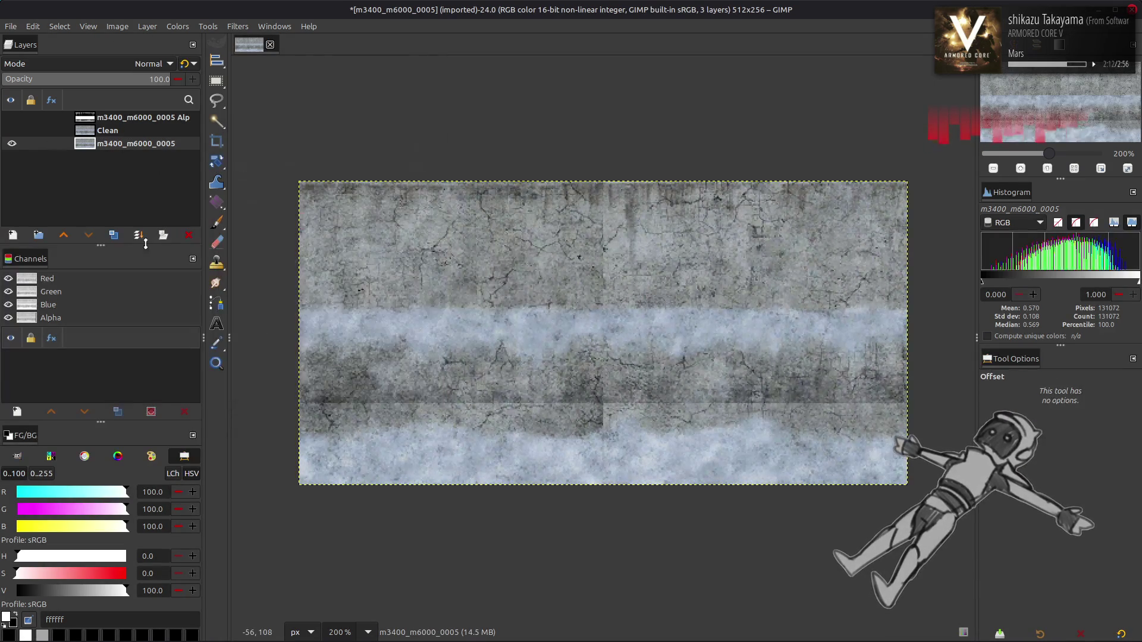
Duplicate the offset base layer, align the copy beside it, and merge them
key(shift+ctrl+d)
key(q)
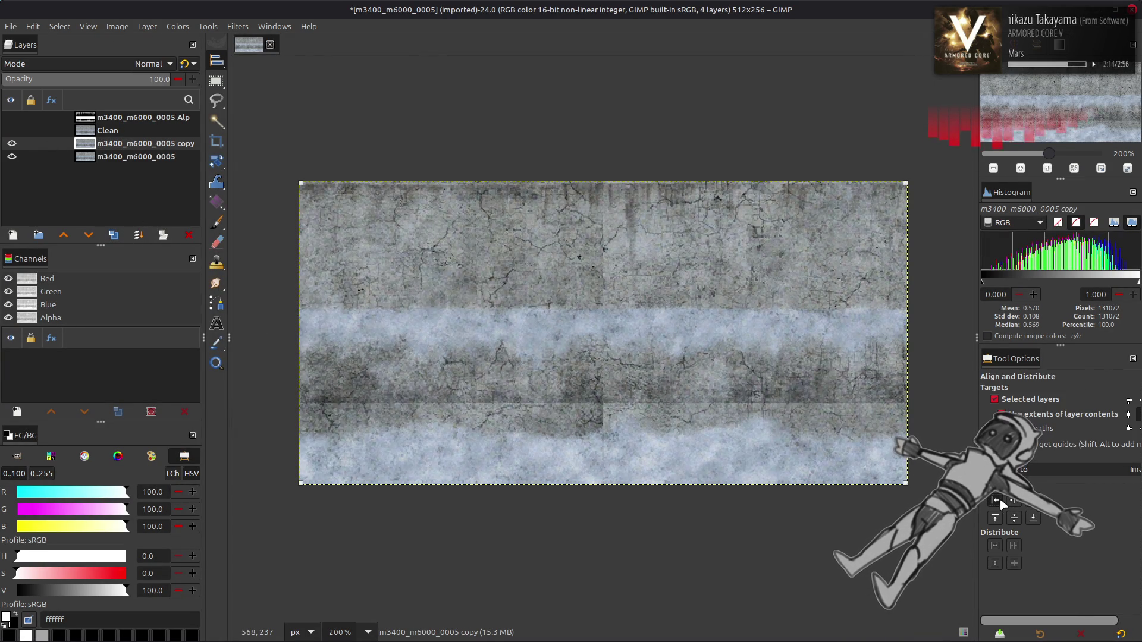
click(1010, 504)
click(136, 157)
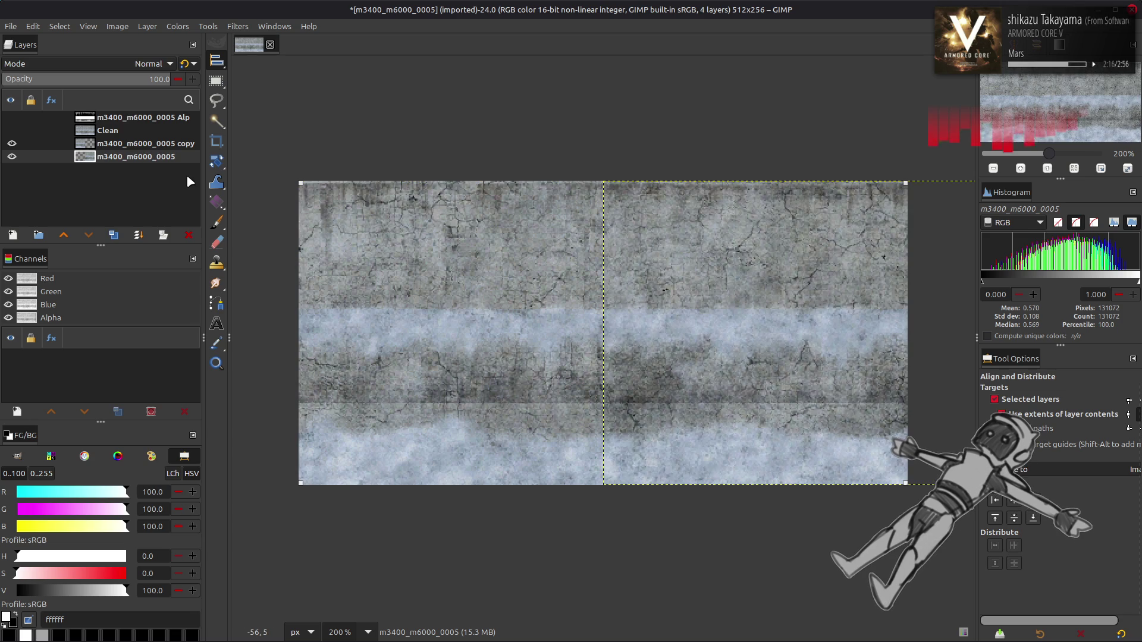
right_click(126, 145)
click(154, 310)
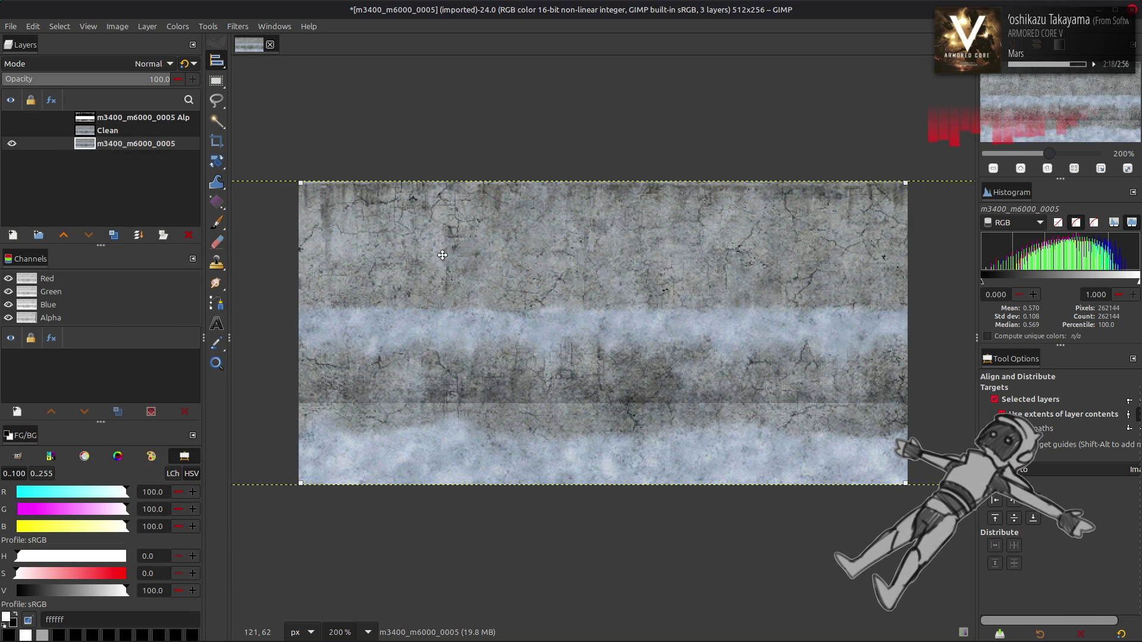
key(m)
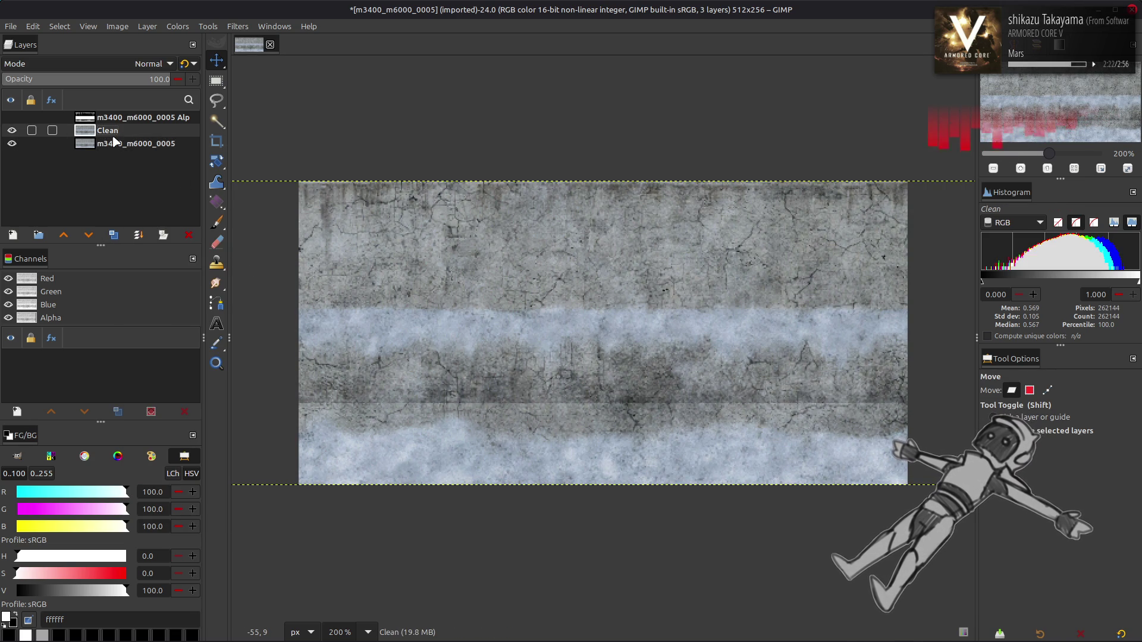
double_click(116, 143)
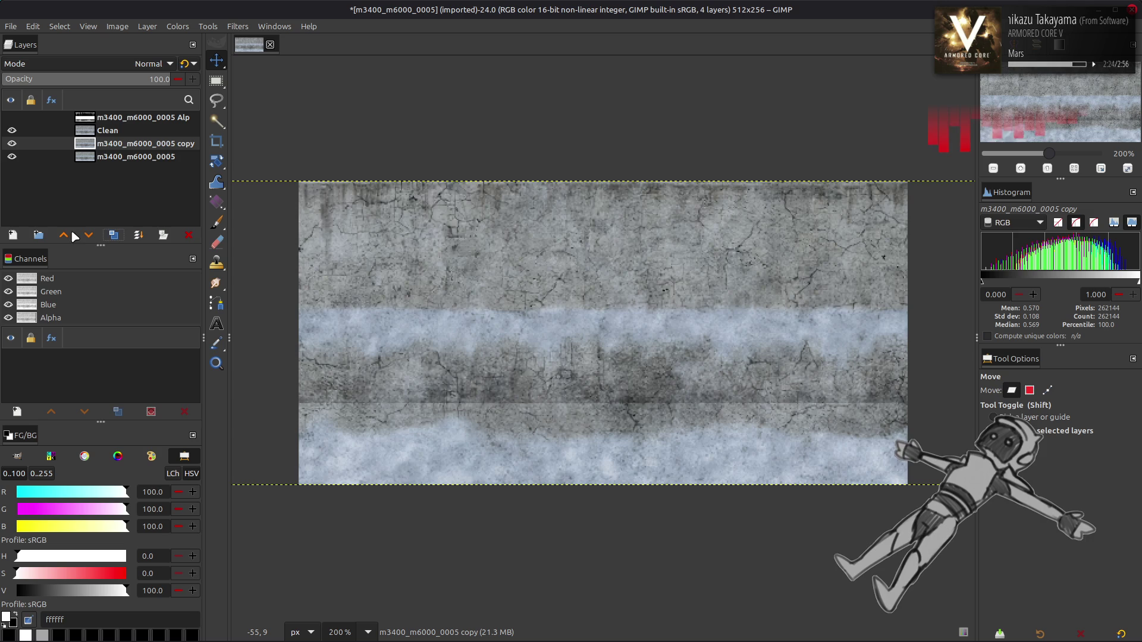
Duplicate the base texture layer and raise the copy above Clean
click(114, 235)
click(237, 27)
click(296, 315)
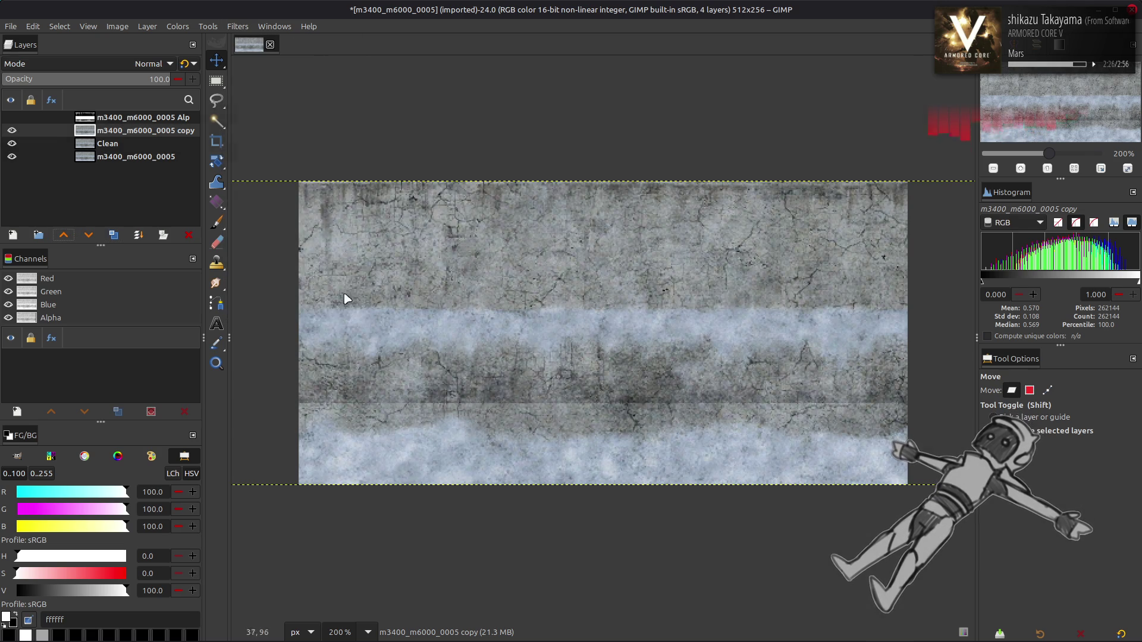
Apply a G'MIC Gaussian blur with XY-amplitude 16 and Nearest boundary to the base copy
drag(901, 156, 870, 158)
text(16)
scroll(832, 209, up, 1)
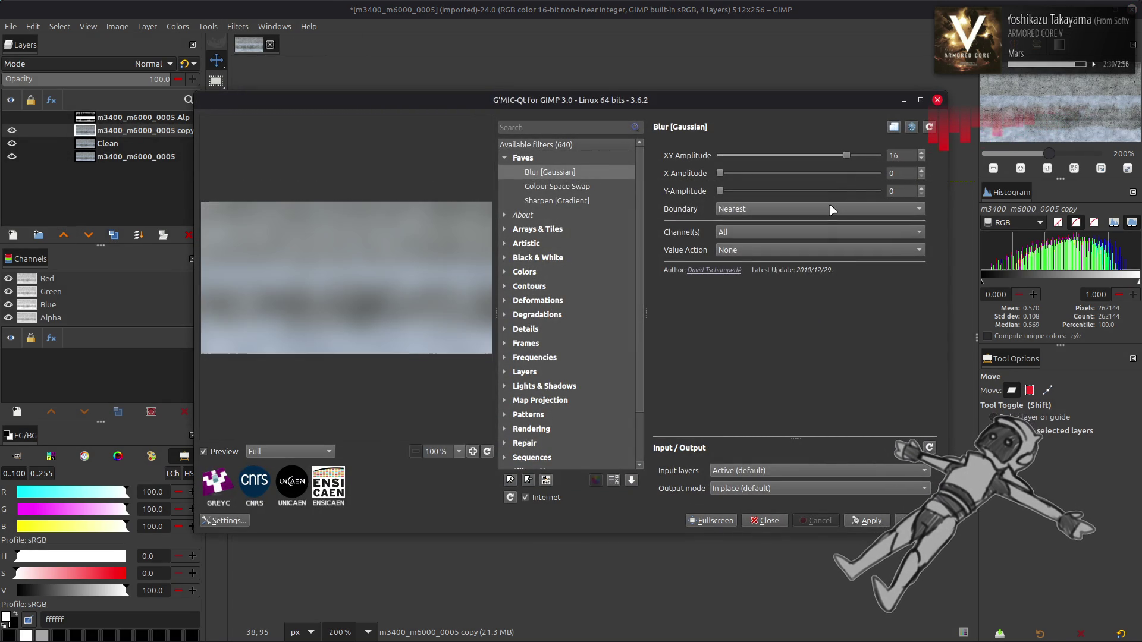
scroll(832, 210, down, 3)
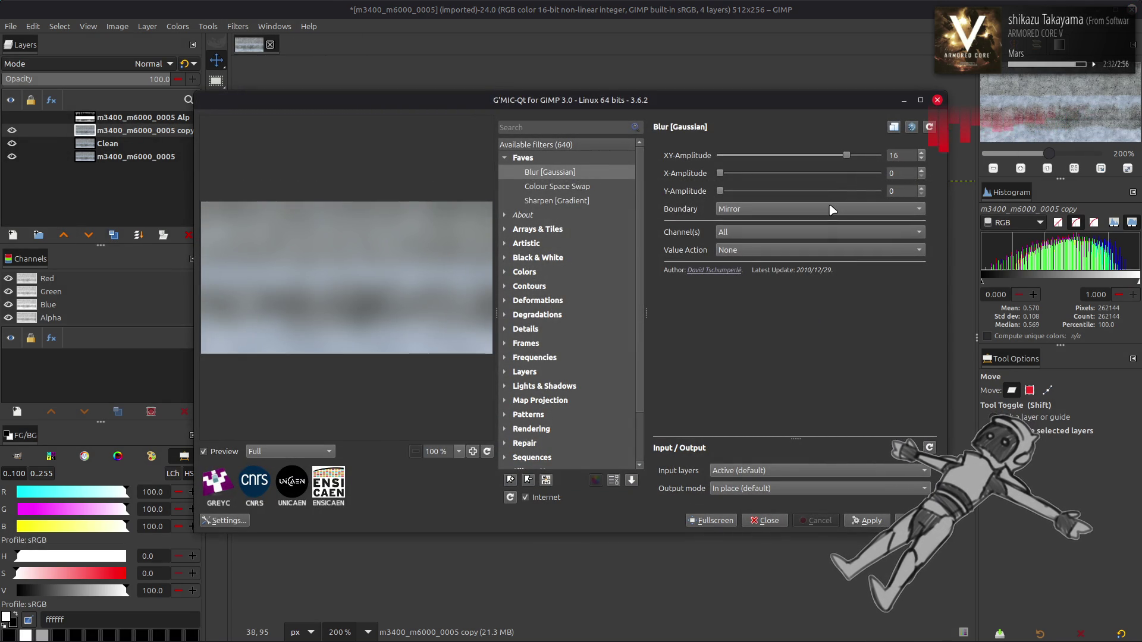
scroll(832, 210, up, 1)
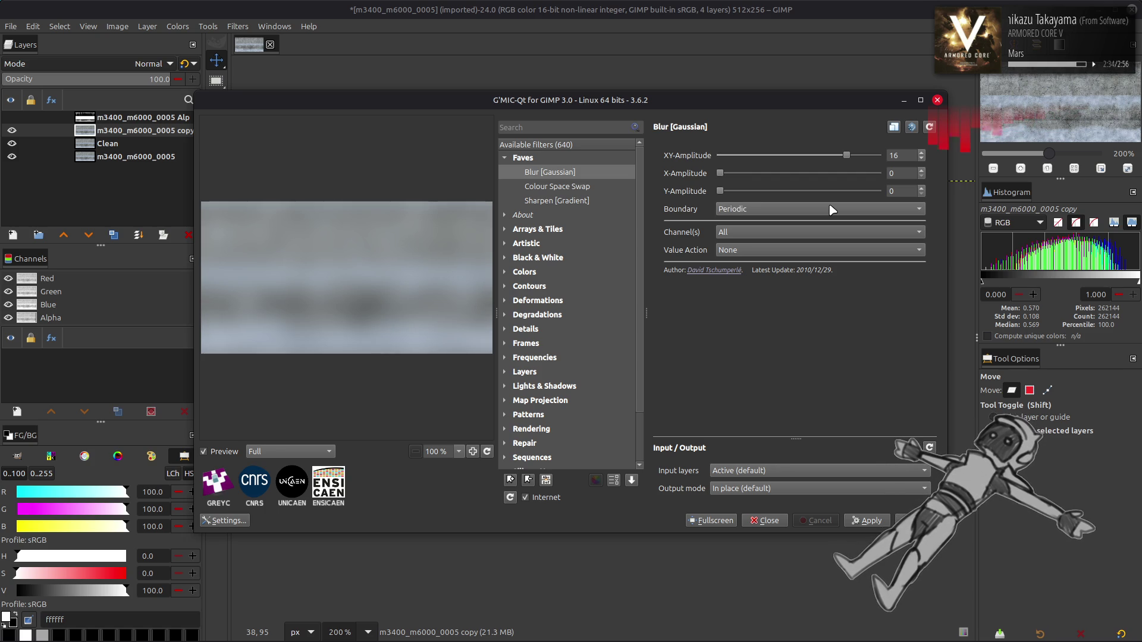
click(832, 210)
click(810, 237)
click(807, 216)
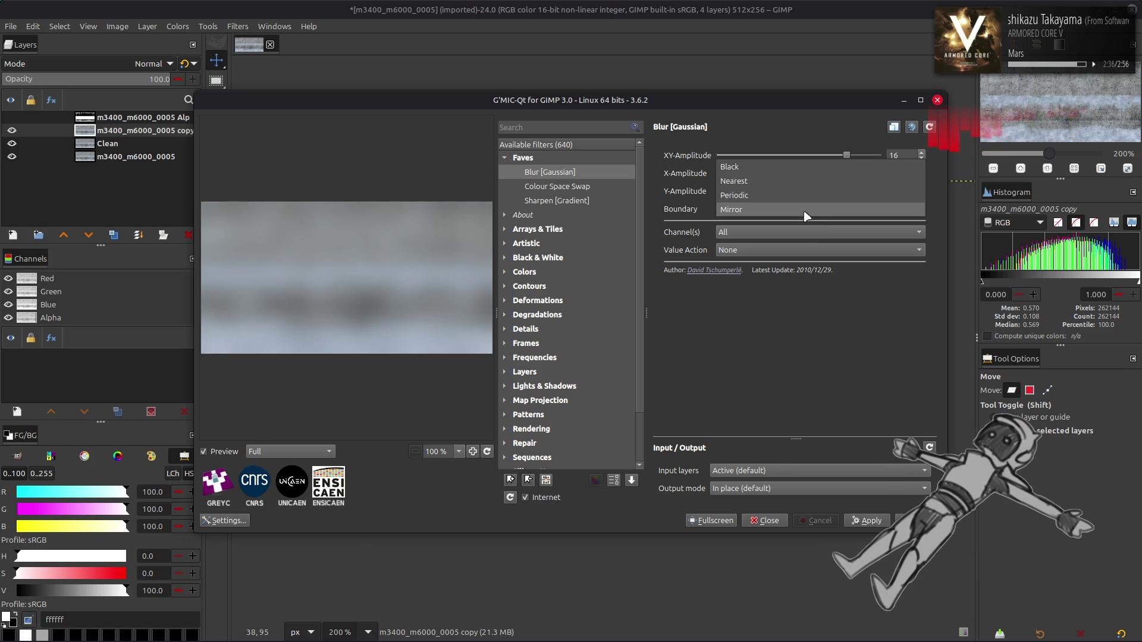
click(804, 182)
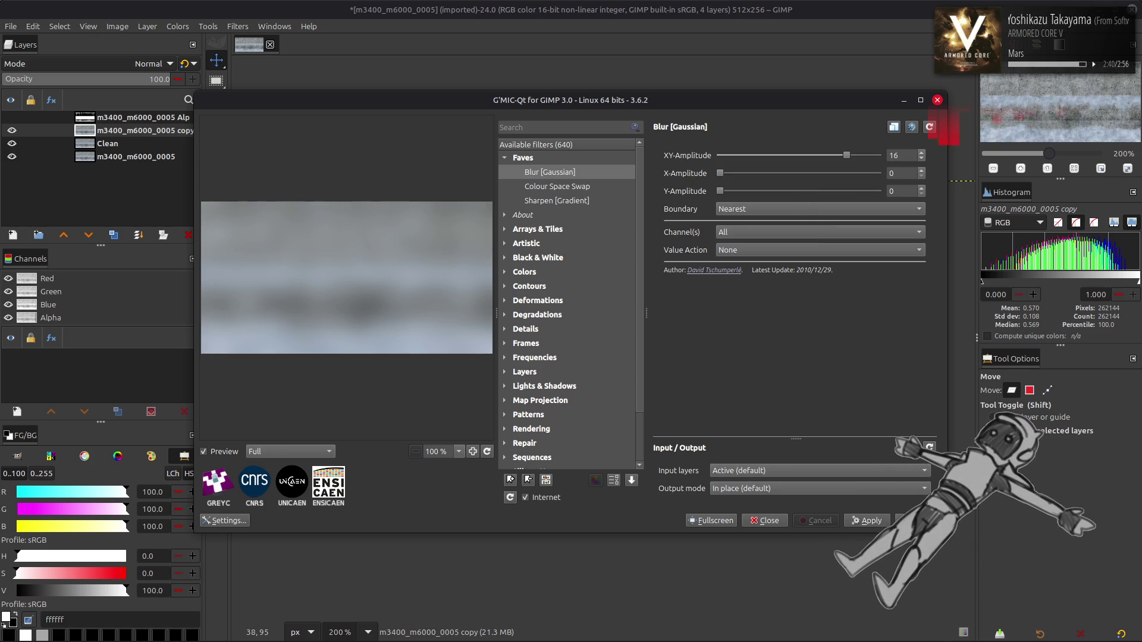
click(764, 521)
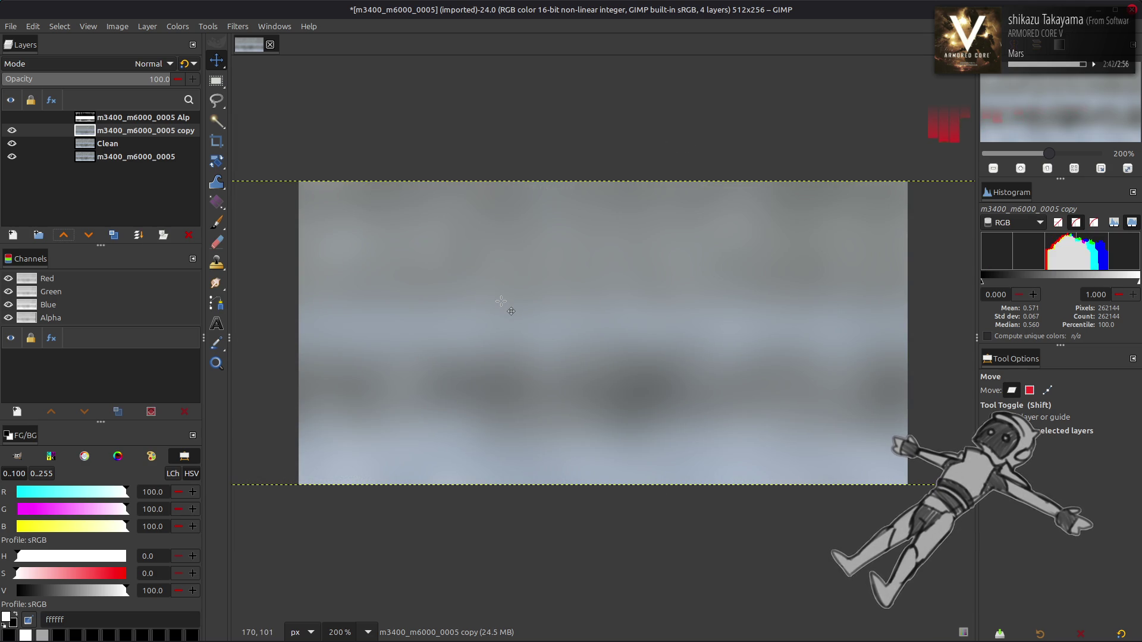
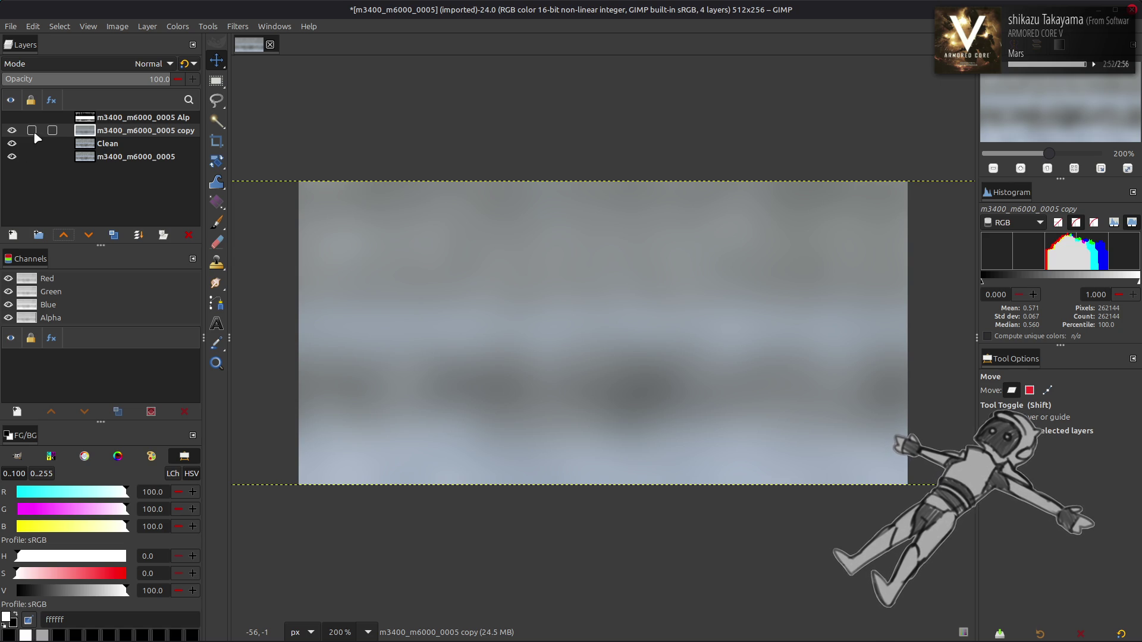
Duplicate the Clean layer and set the copy's blend mode to Grain extract
click(12, 131)
click(12, 131)
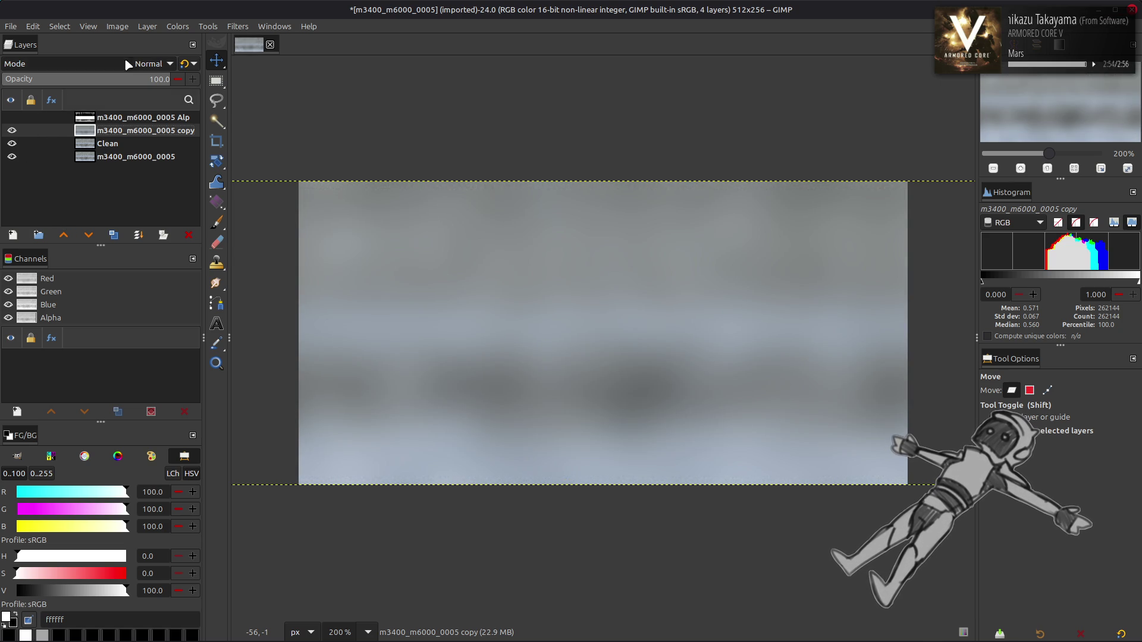
click(123, 144)
click(114, 235)
click(64, 235)
key(ctrl+f)
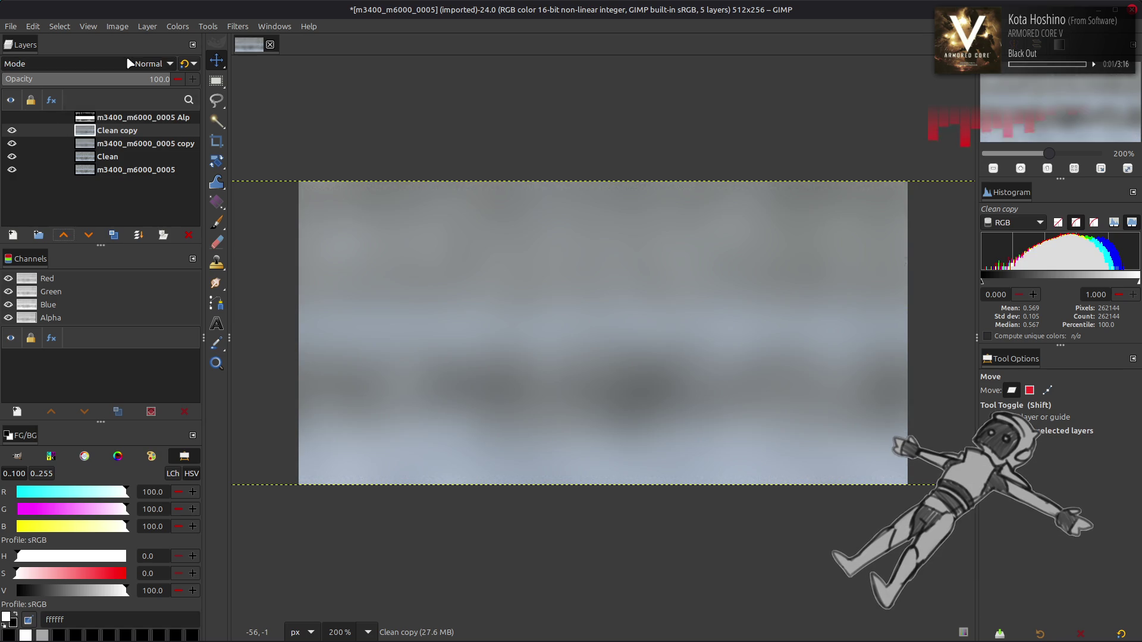
click(125, 64)
click(90, 501)
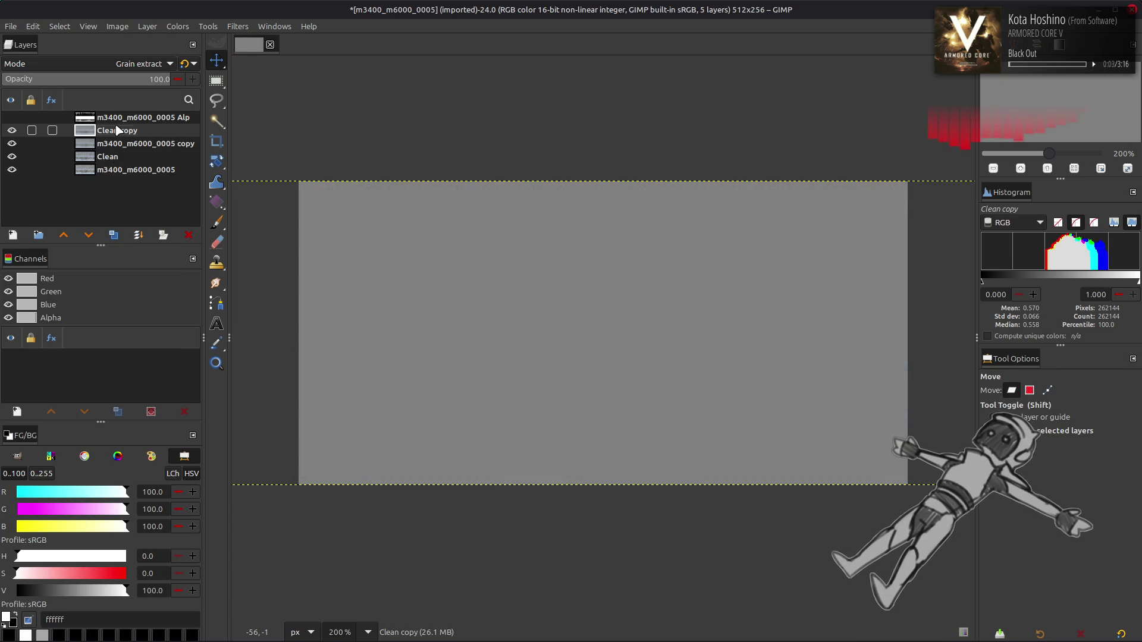
Try merging the Grain extract copy down into the blurred copy, then undo it
click(163, 235)
click(90, 63)
key(Escape)
key(ctrl+z)
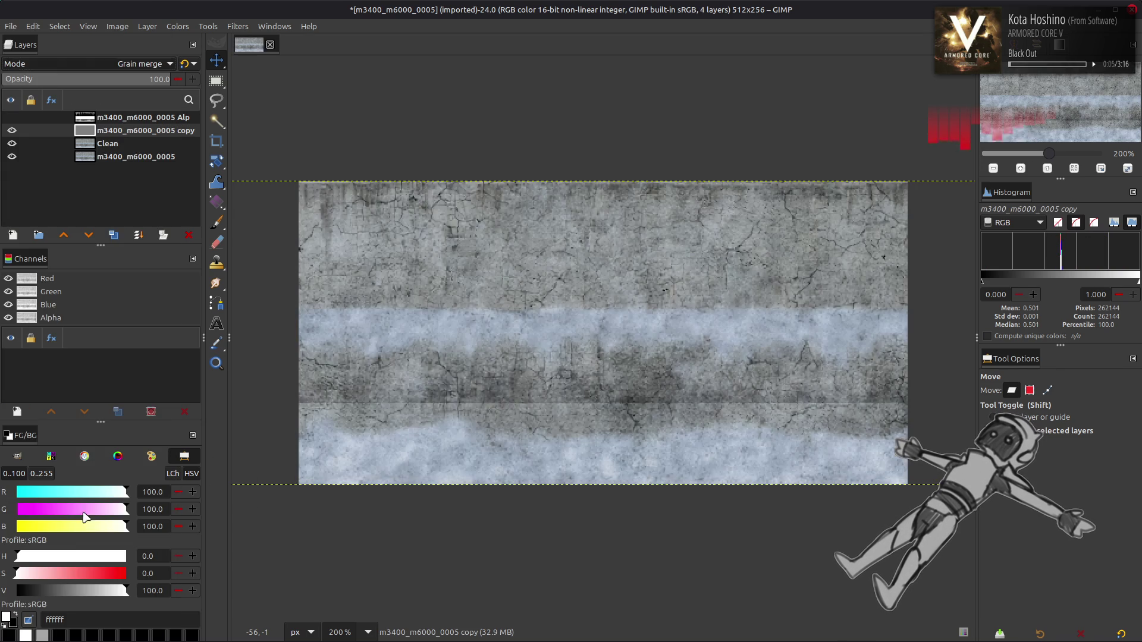
Merge the blurred copy down, then merge the combined layer into Clean, leaving three layers
click(119, 131)
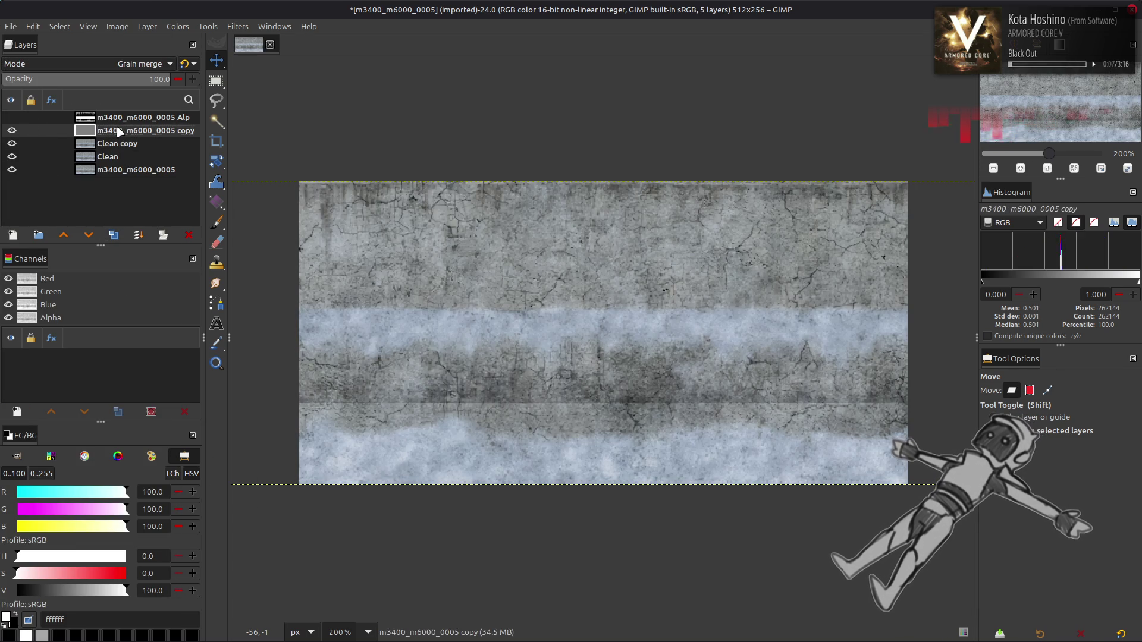
click(163, 235)
click(143, 63)
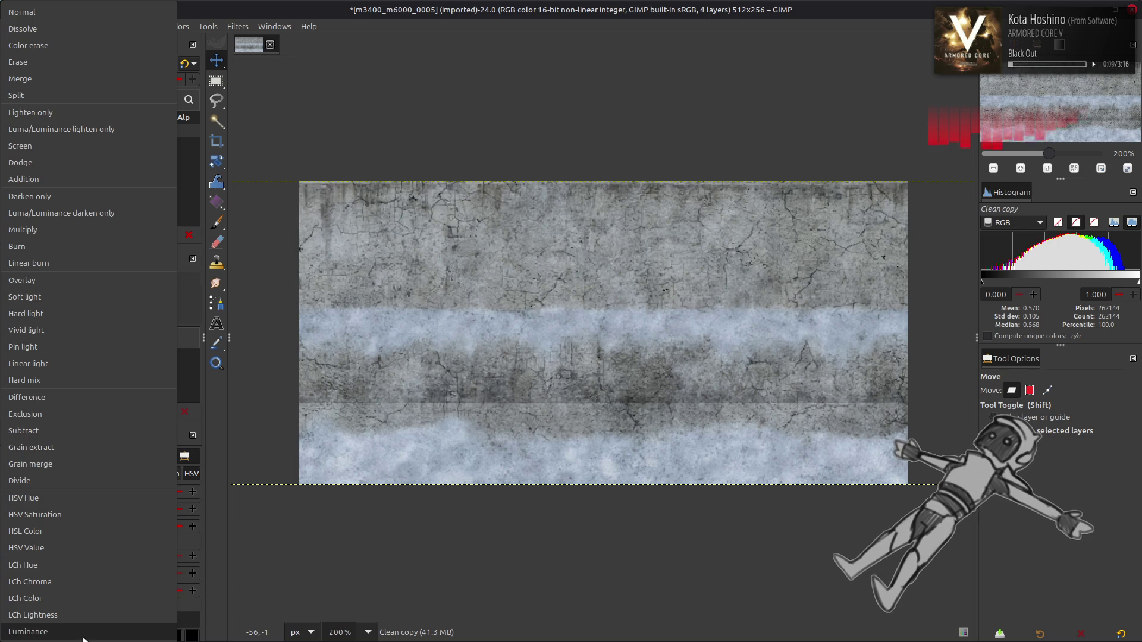
key(Escape)
right_click(131, 128)
click(155, 270)
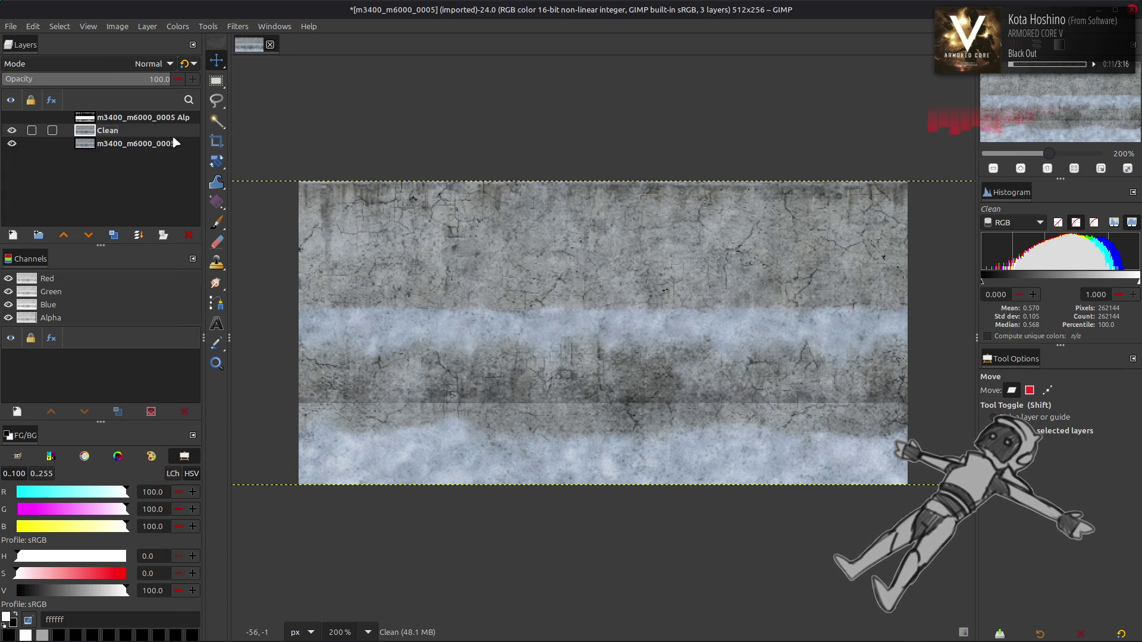
key(3)
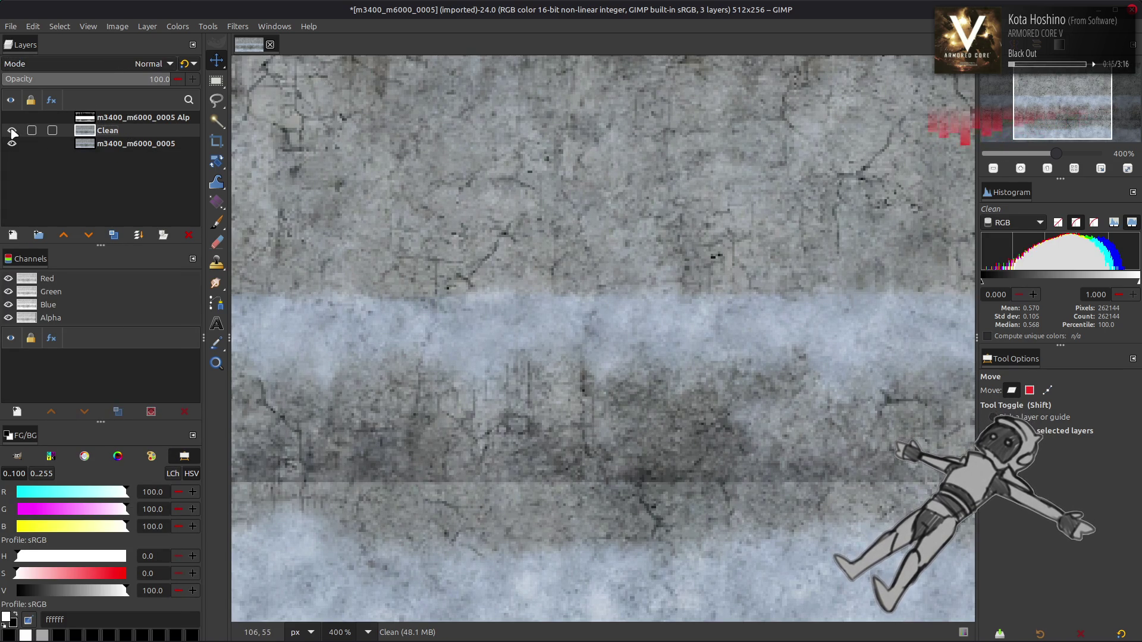
Make two duplicates of the Clean layer
double_click(114, 235)
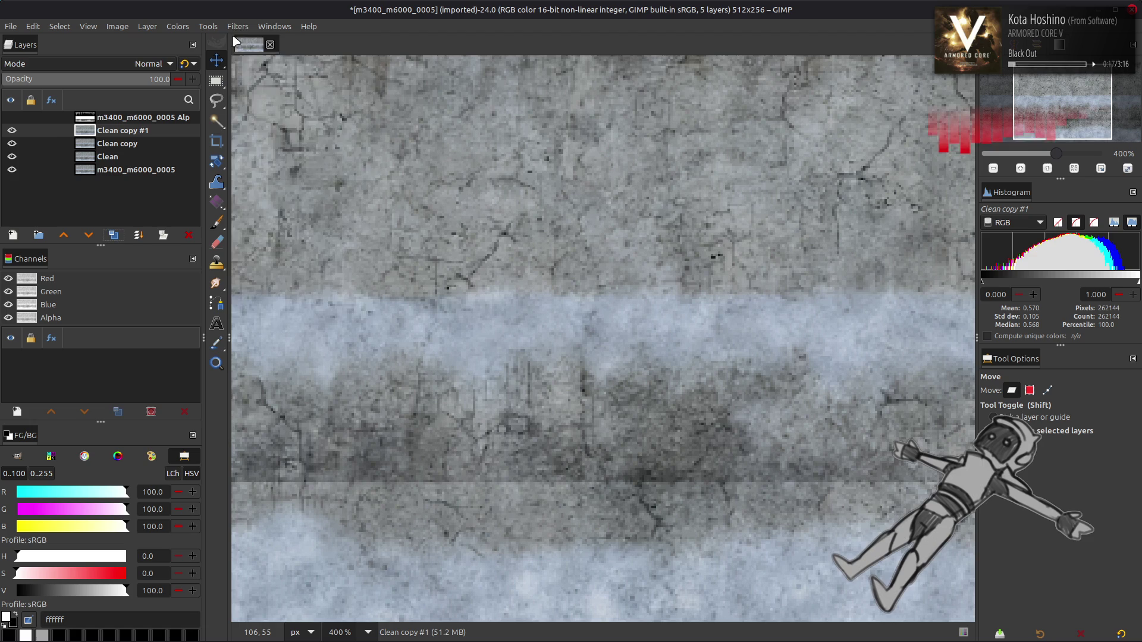
click(238, 26)
key(Escape)
Show the original Alp layer and copy it to the clipboard for chaiNNer
click(11, 118)
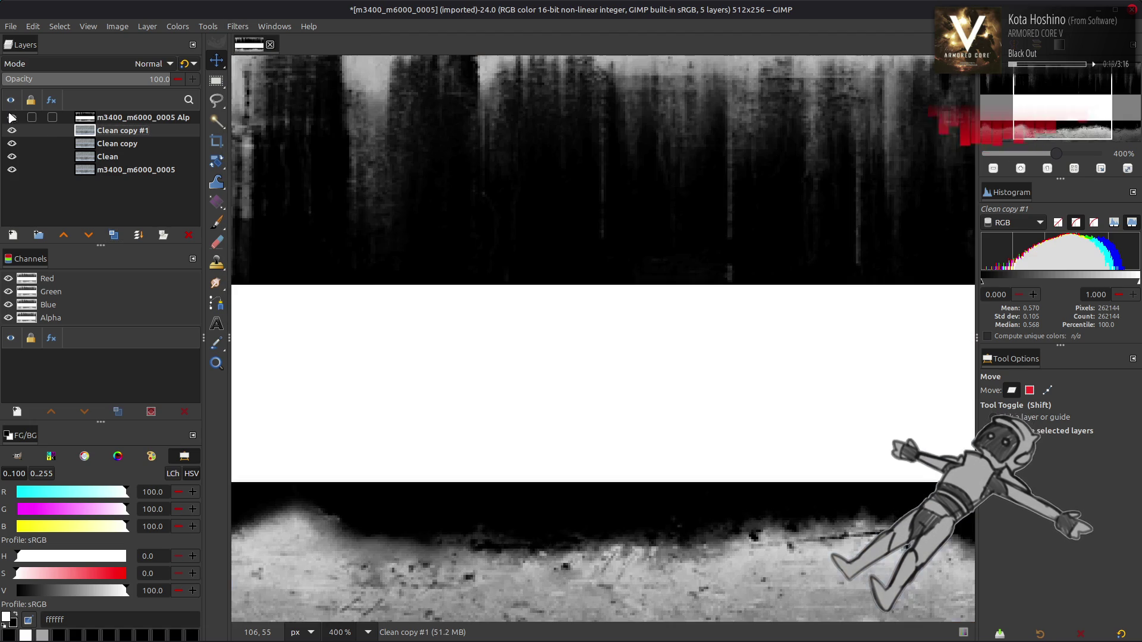
click(99, 118)
key(ctrl+c)
key(alt+Tab)
key(alt+Tab)
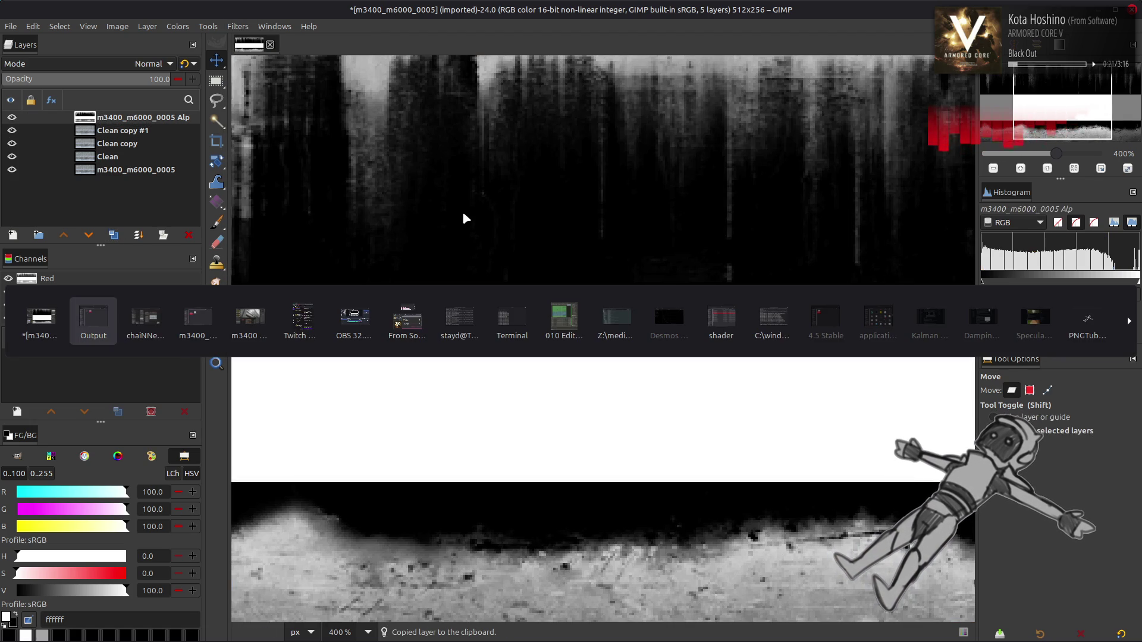
Replace the old Load Image node with the pasted alpha, wire it into Upscale Image, and run
key(Delete)
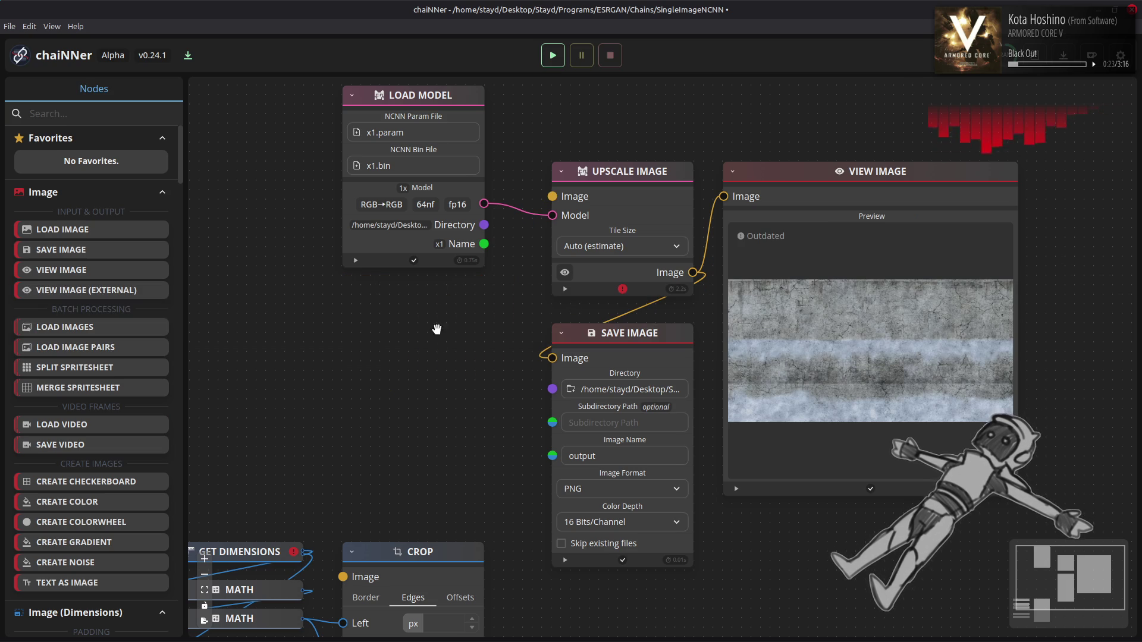
key(ctrl+v)
mouse_move(672, 344)
mouse_down()
mouse_move(422, 285)
mouse_move(459, 294)
mouse_up()
drag(488, 408, 553, 197)
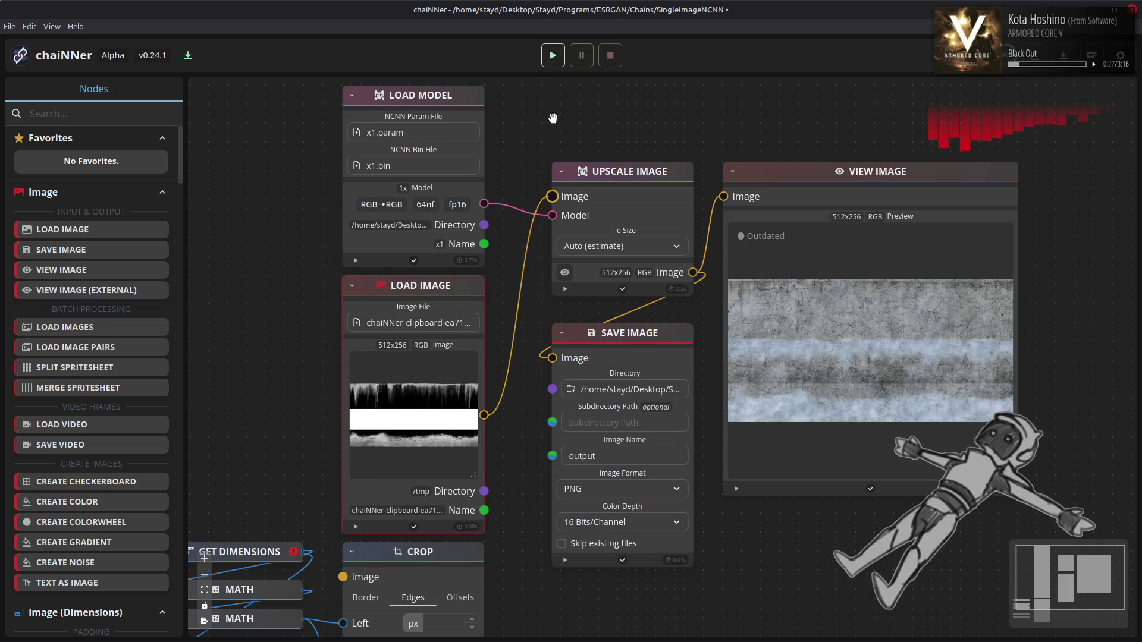
click(553, 55)
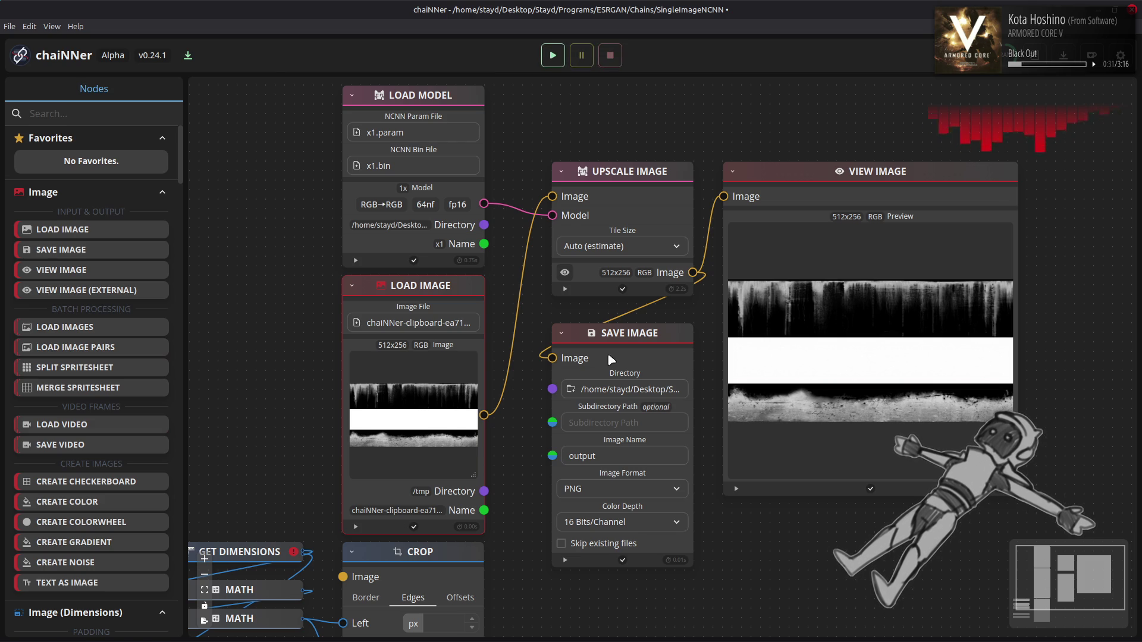
key(alt+Tab)
key(alt+Tab)
key(alt+Tab)
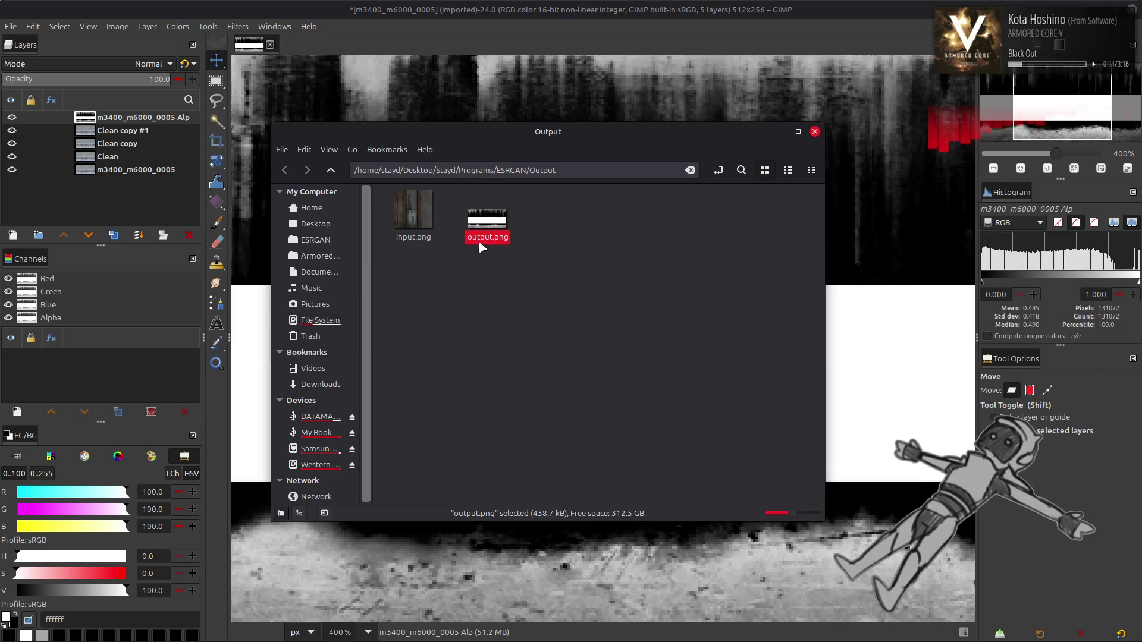
Add output.png as a new top layer named 'Alp Clean' and hide the alpha layer
drag(480, 238, 494, 95)
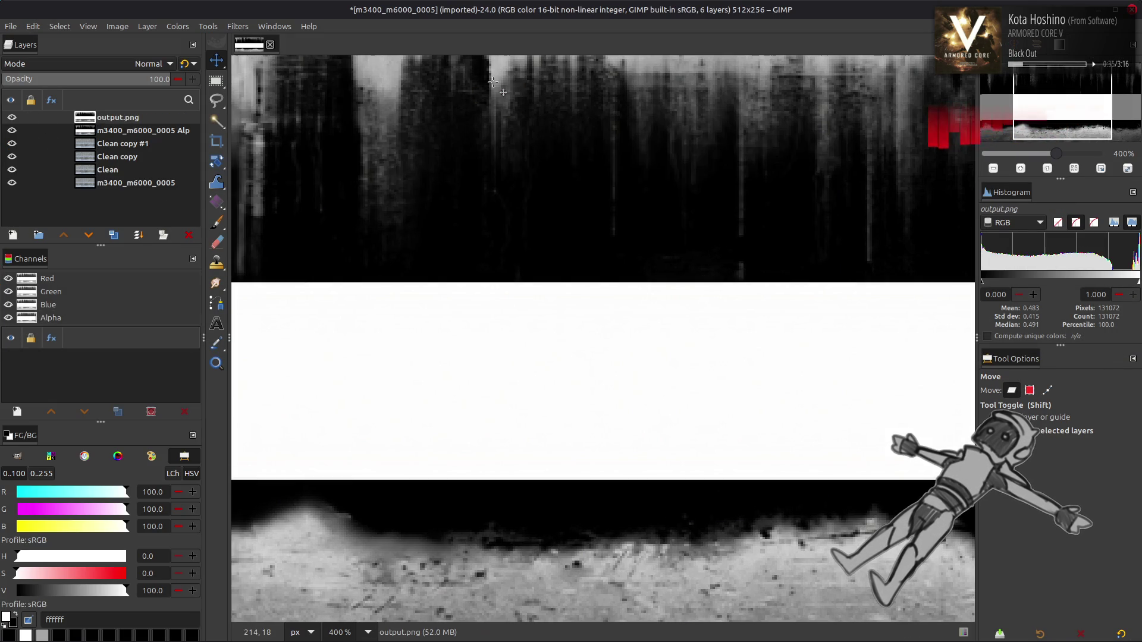
key(q)
key(m)
drag(675, 340, 662, 347)
double_click(138, 118)
text(Alp Clean)
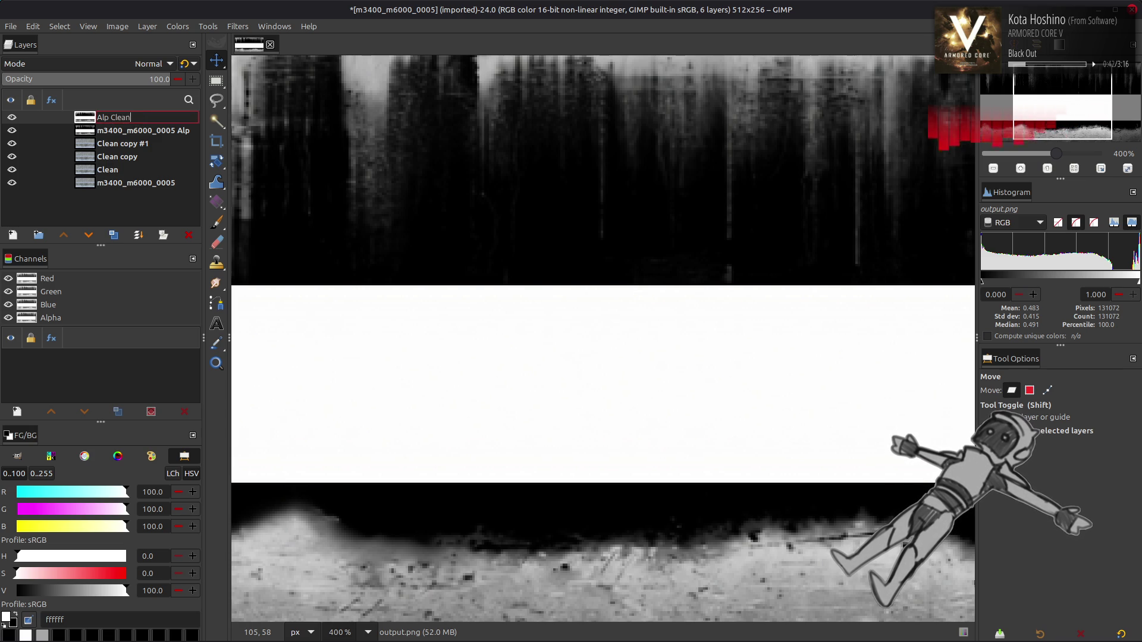
key(Return)
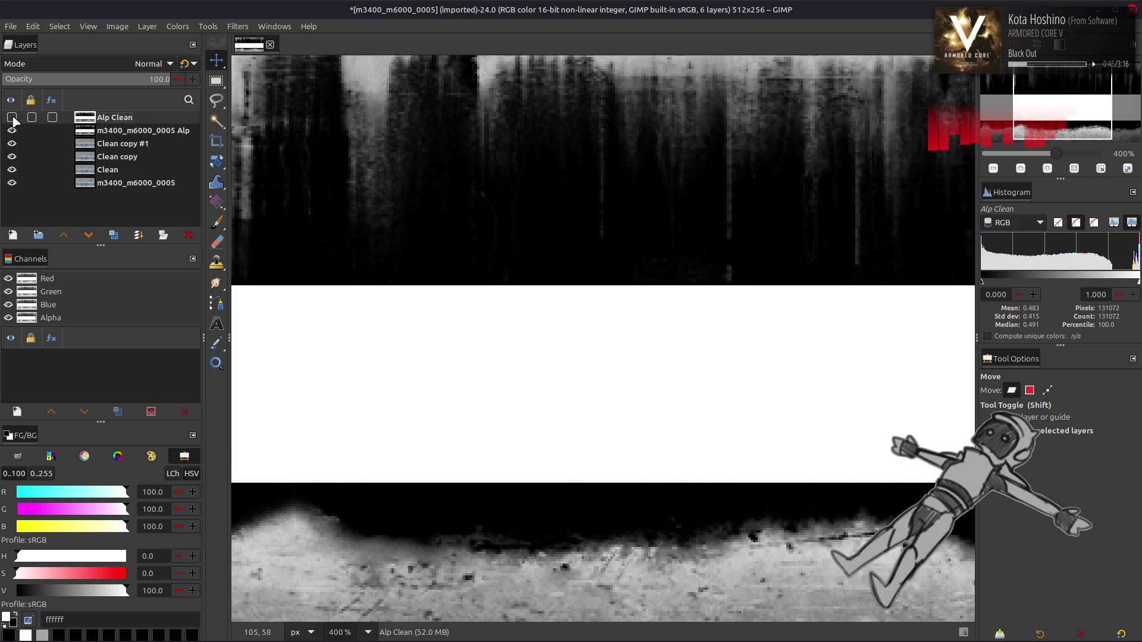
click(12, 130)
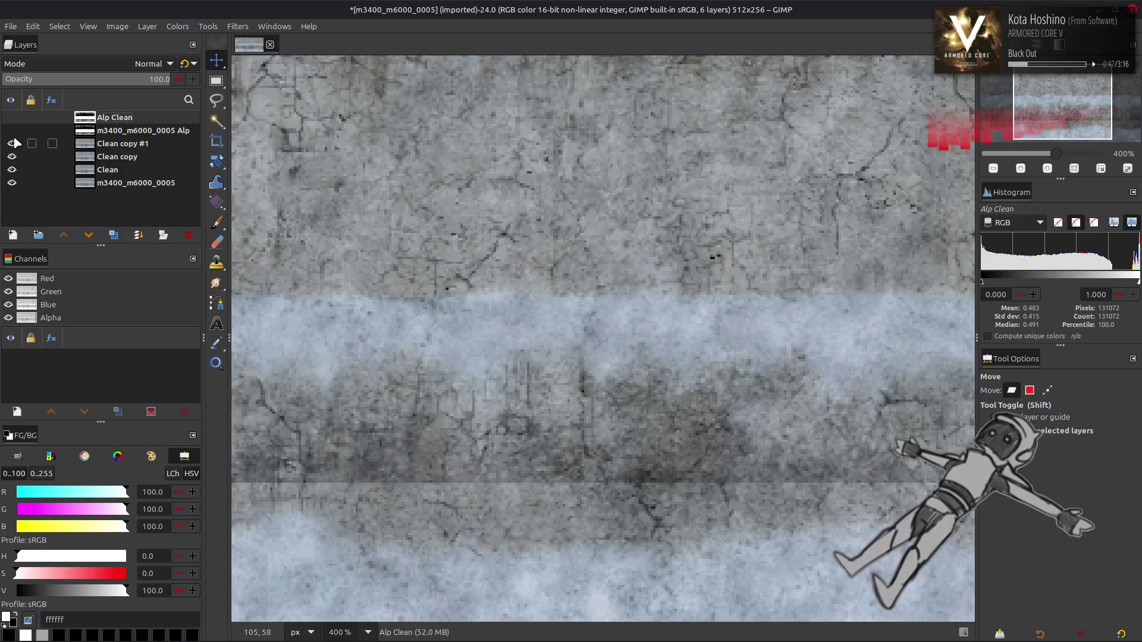
Apply a G'MIC Gaussian blur to Clean copy #1 and set it to Grain extract
click(113, 147)
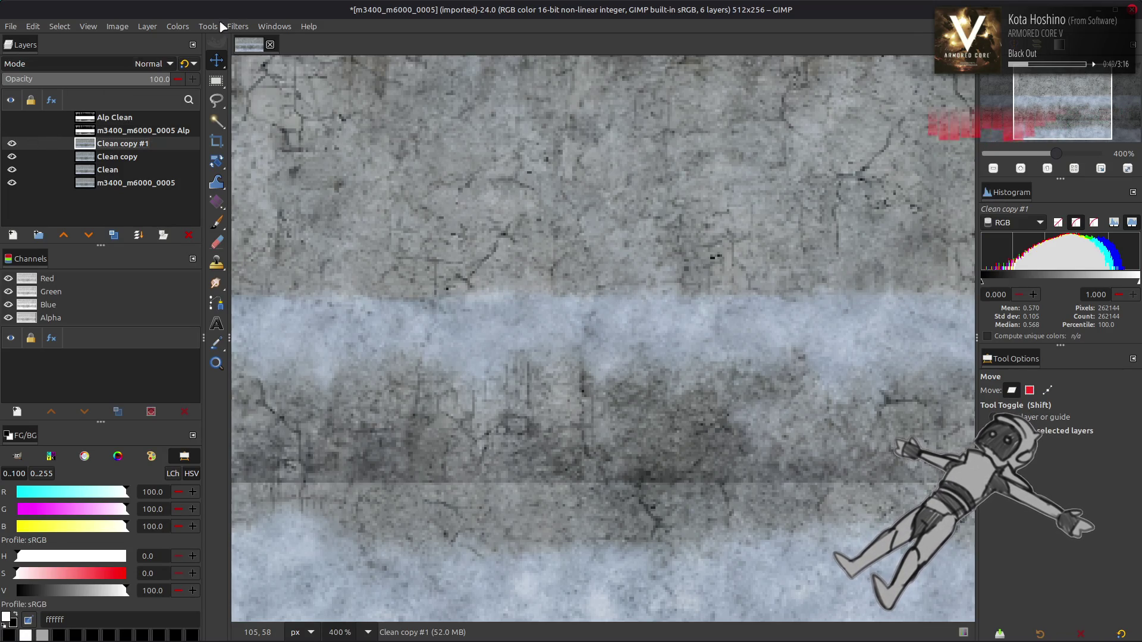
click(241, 28)
click(256, 319)
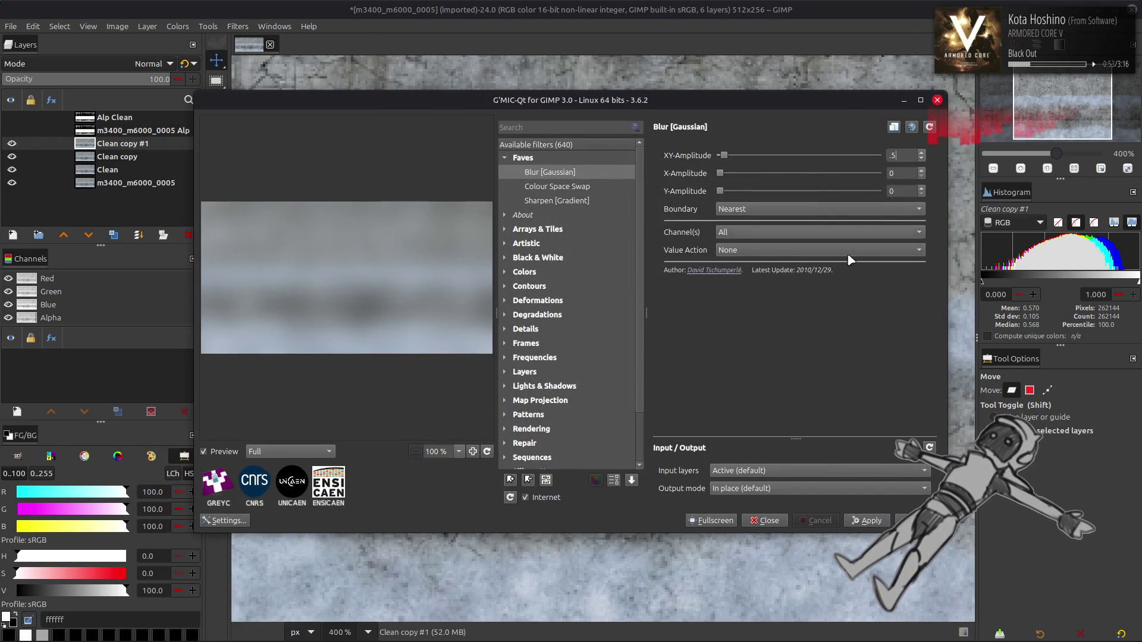
text(0)
key(Return)
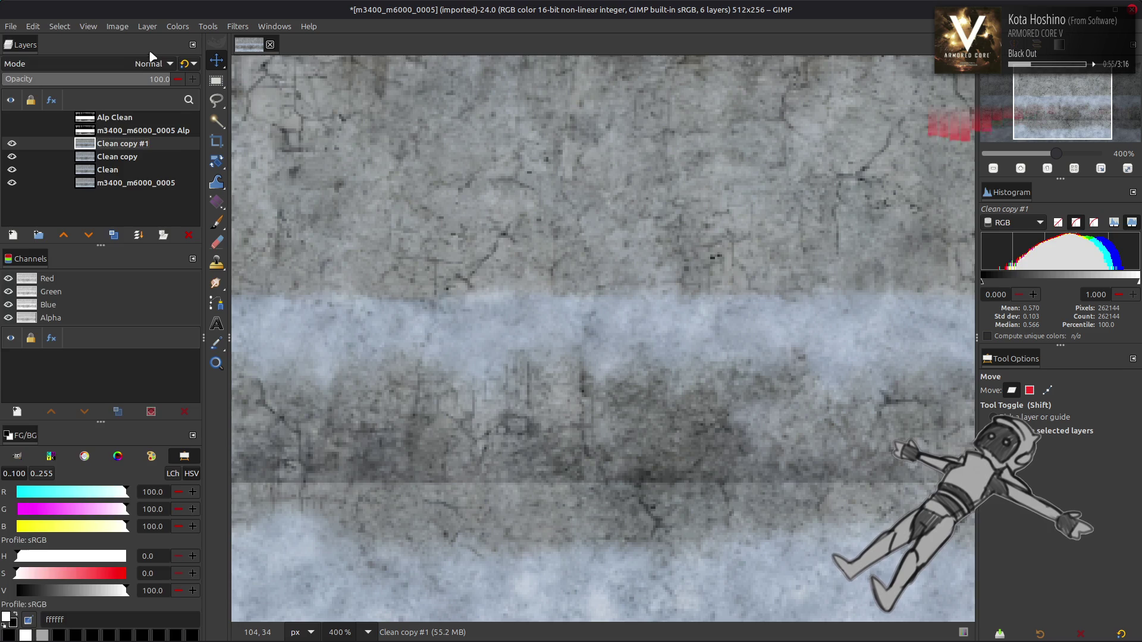
click(154, 61)
click(77, 495)
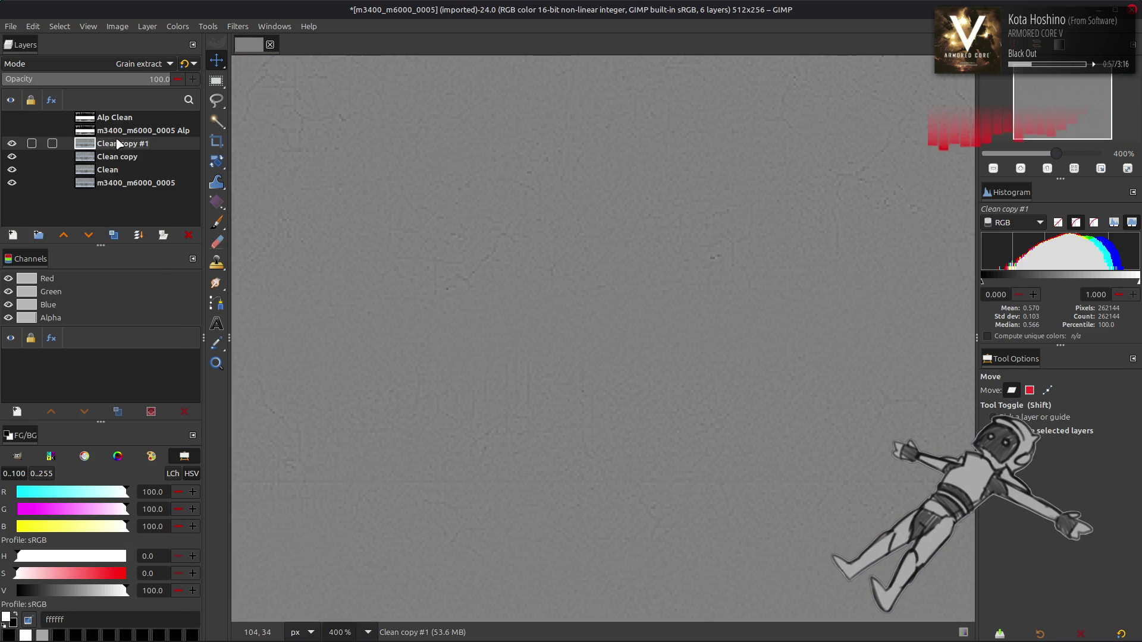
Merge Clean copy #1 down, set Clean copy to Grain merge, and merge into Clean
key(ctrl+m)
click(127, 62)
click(81, 512)
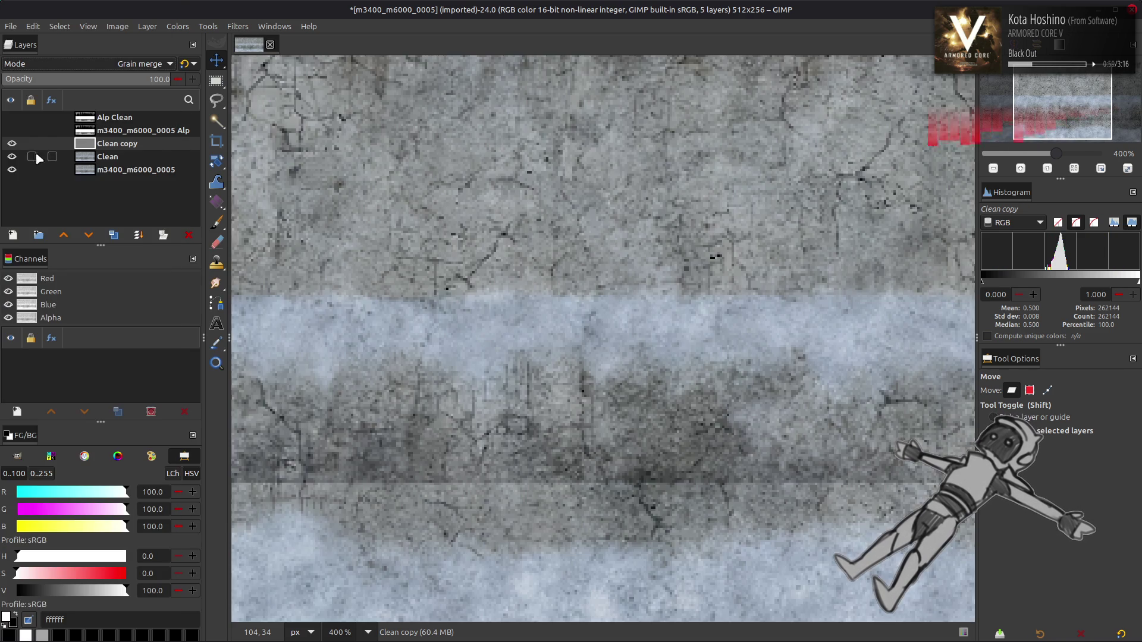
key(ctrl+m)
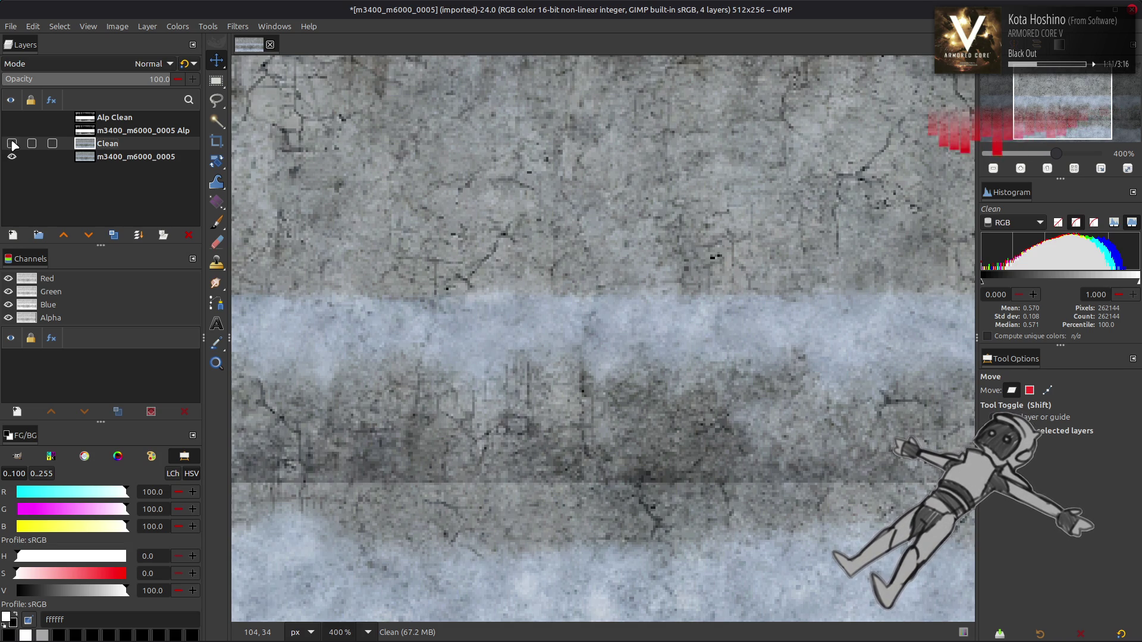
Save as m3400_m6000_0005.xcf with better but slower compression
key(ctrl+s)
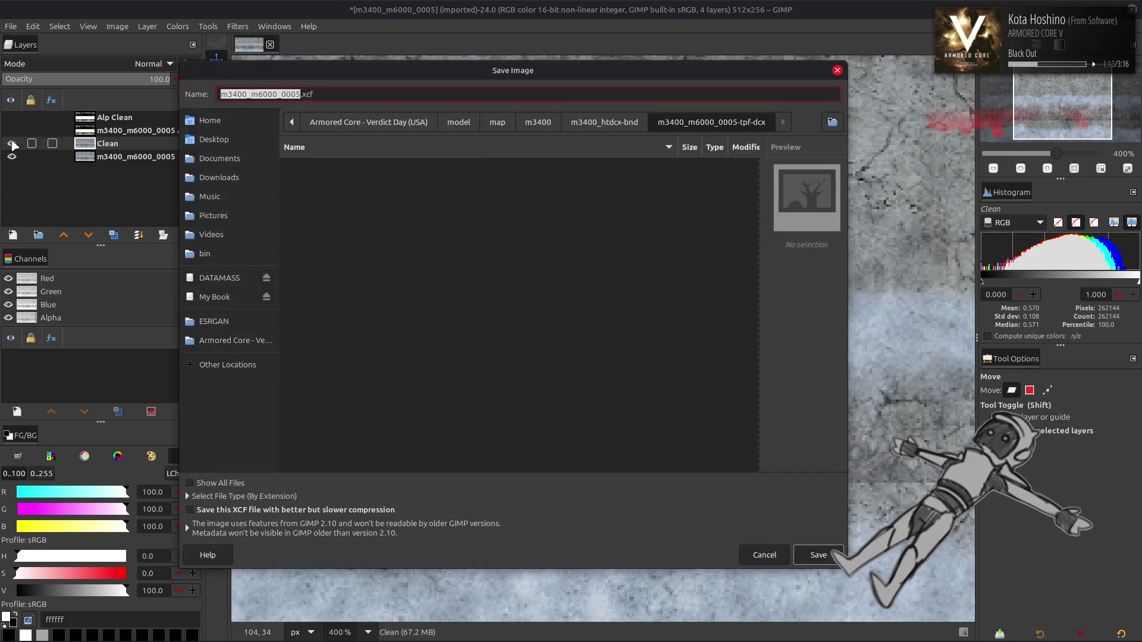
click(381, 510)
click(818, 555)
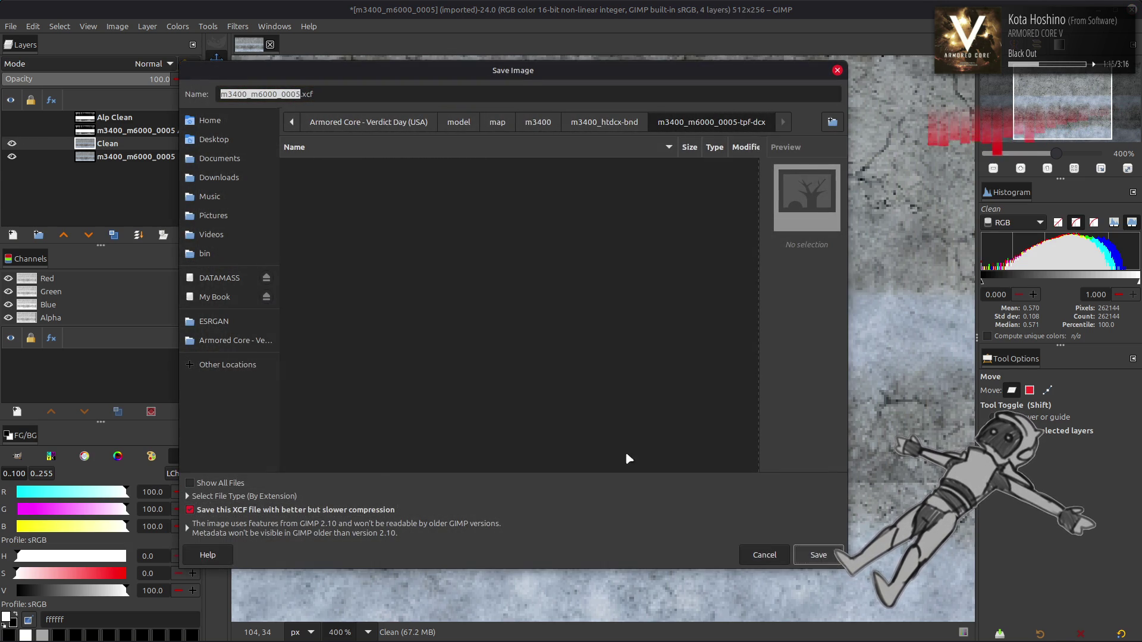
Show the original alpha layer again, comparing it with Alp Clean and ending on Alp Clean
click(11, 130)
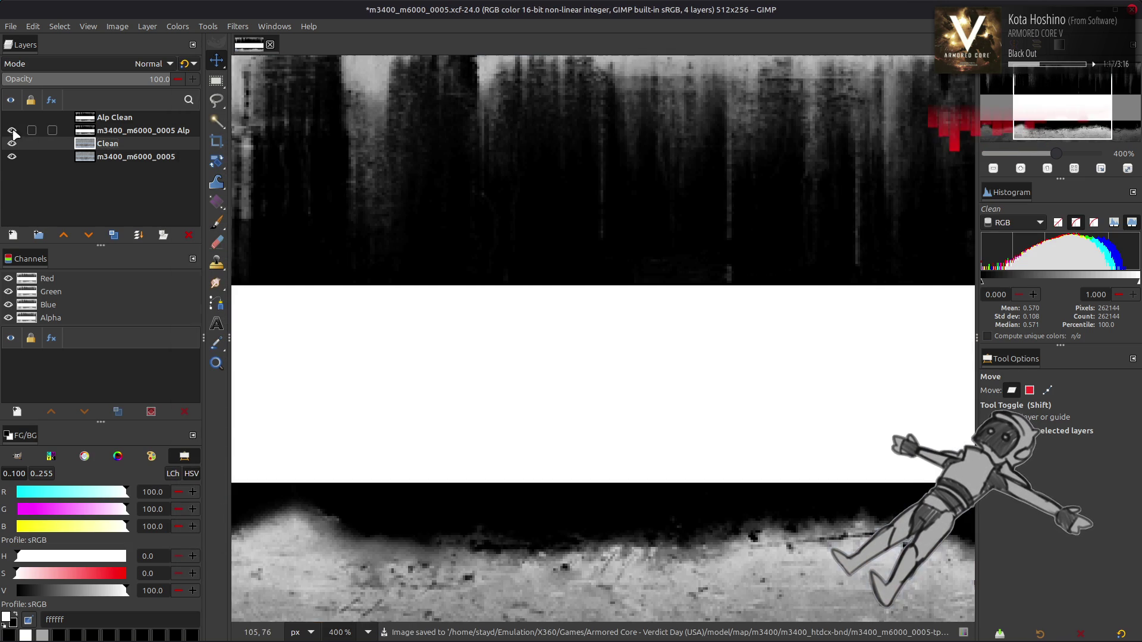
scroll(325, 204, down, 1)
click(105, 118)
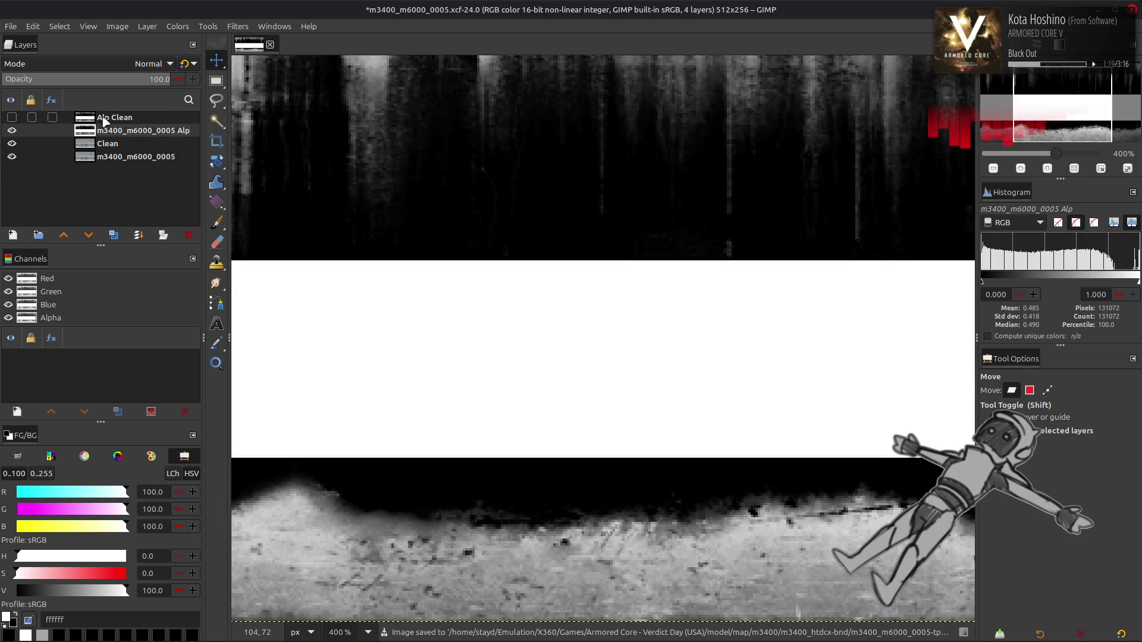
click(106, 130)
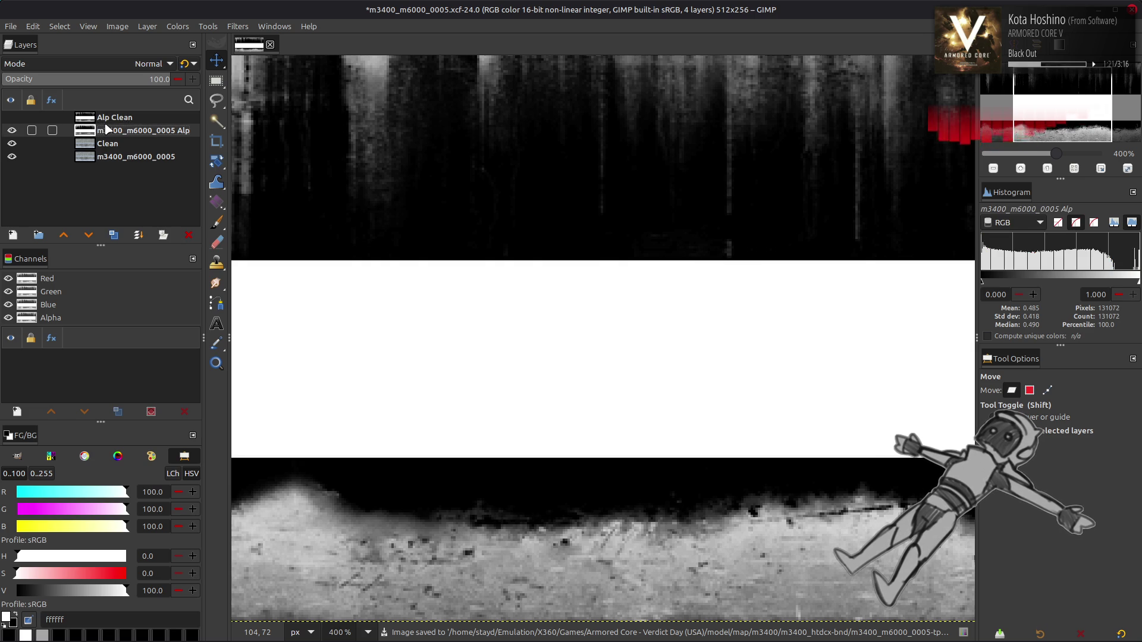
click(107, 118)
click(107, 130)
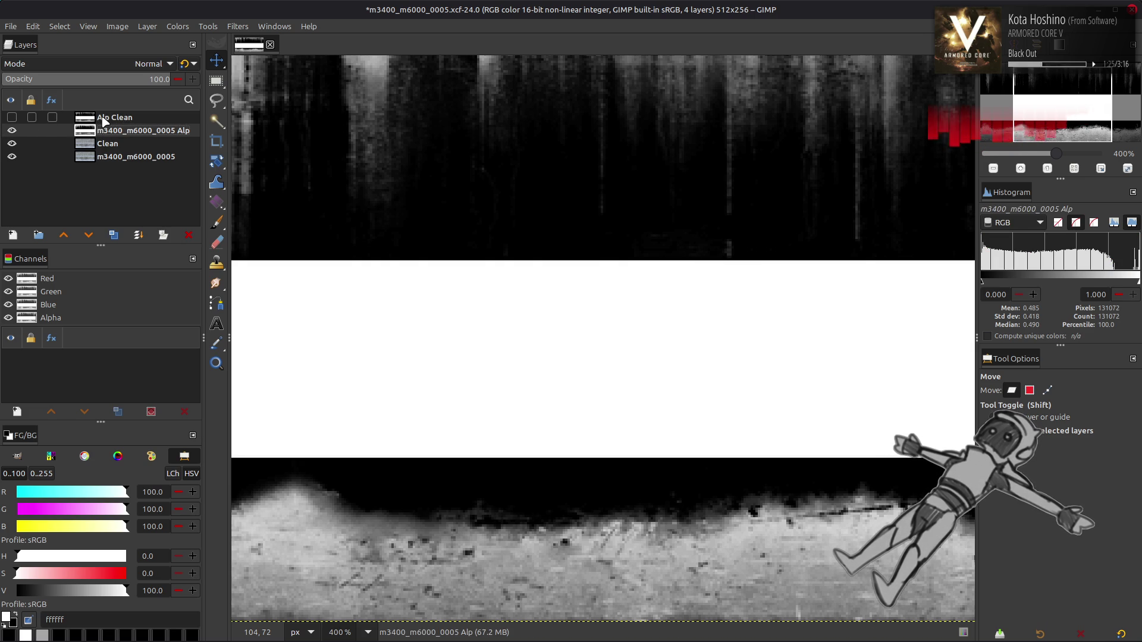
click(104, 120)
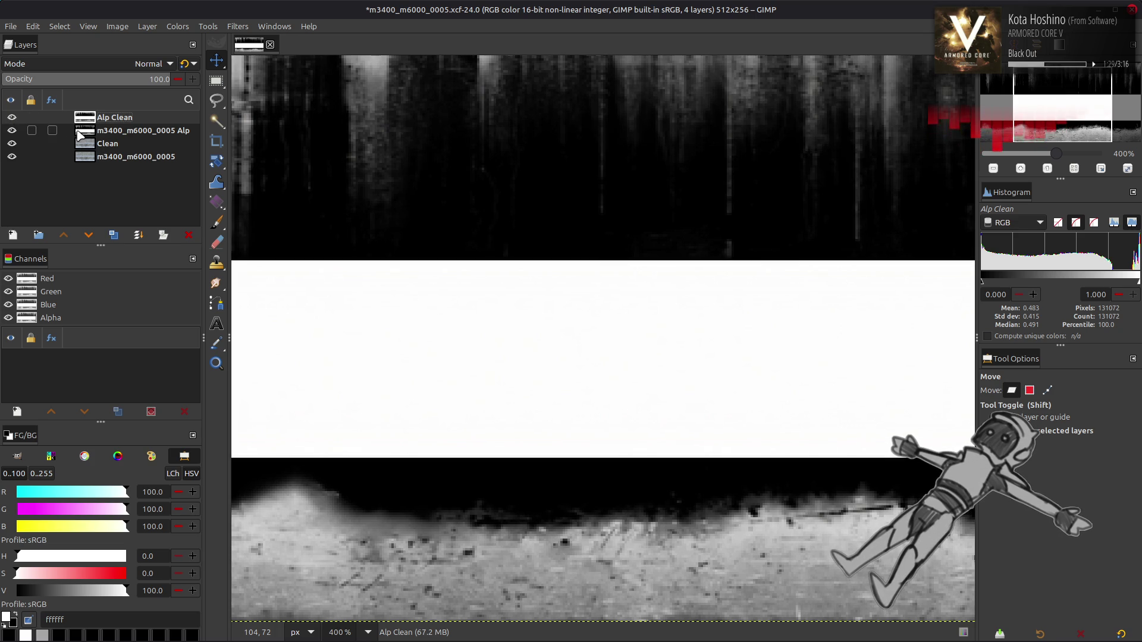
Apply Extract Component to Alp Clean using Y'CbCr Y', after briefly trying HSL Lightness
click(101, 134)
click(111, 119)
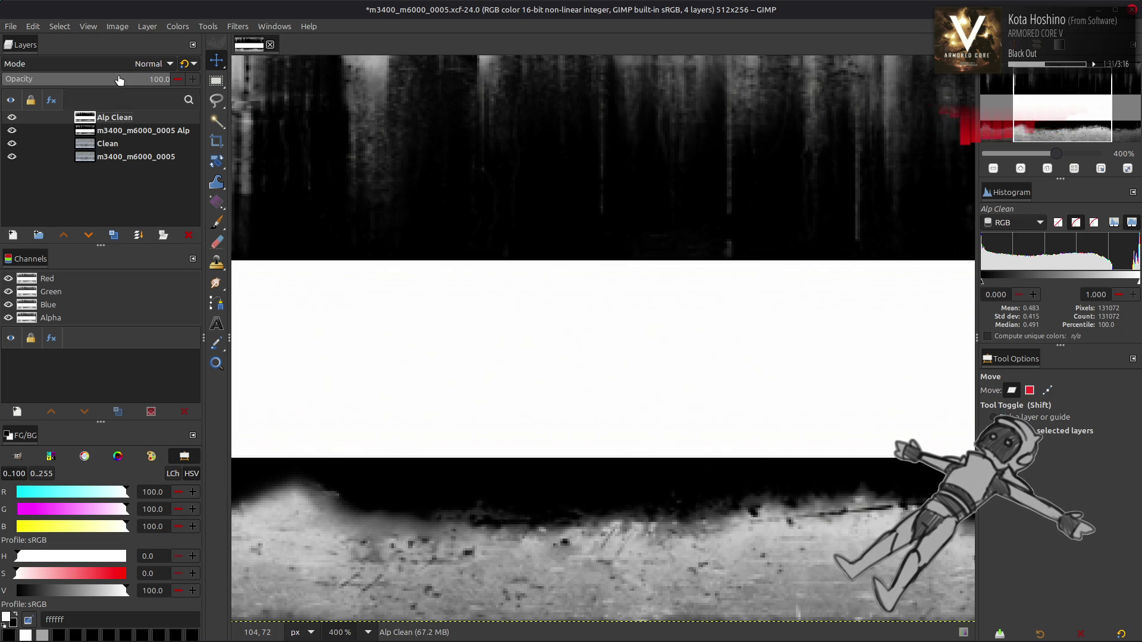
click(176, 28)
mouse_move(245, 248)
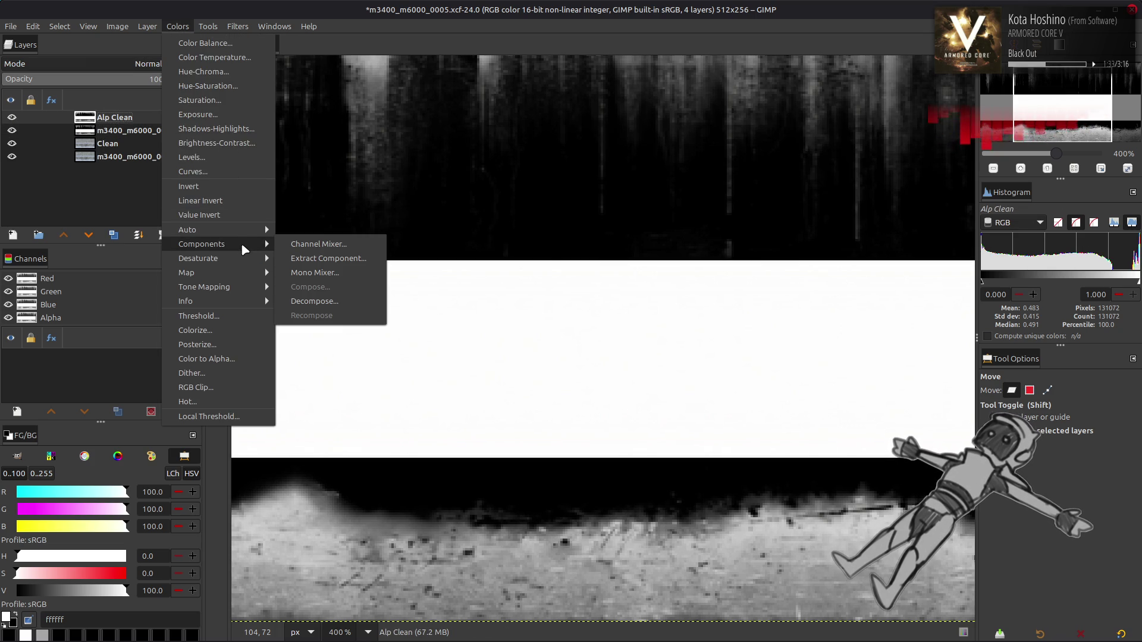
click(293, 259)
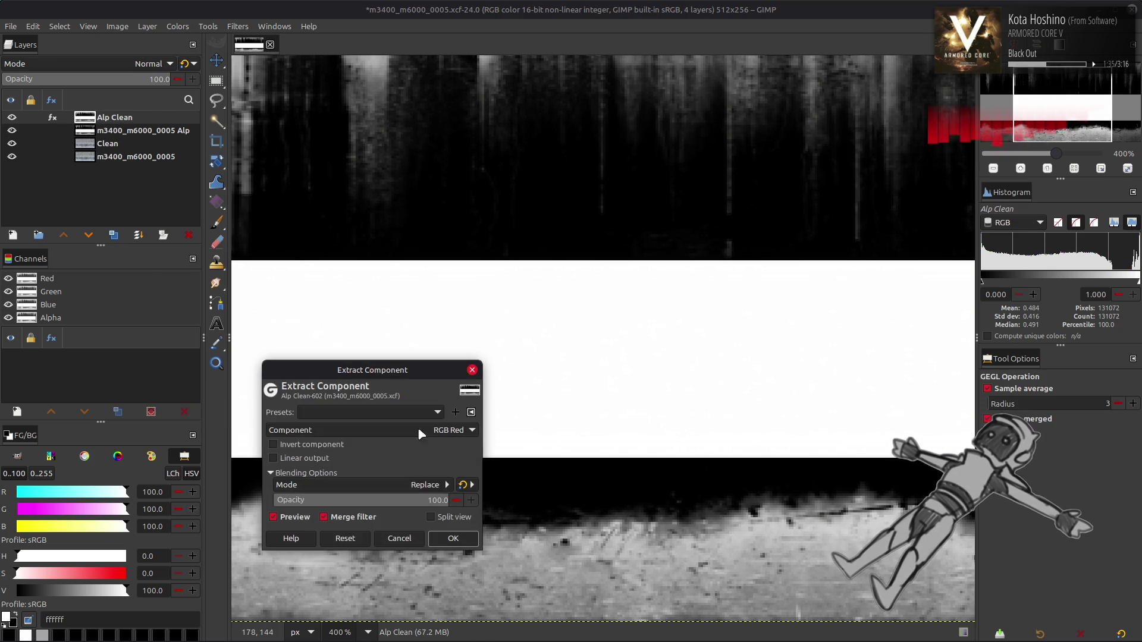
click(410, 437)
scroll(362, 512, down, 2)
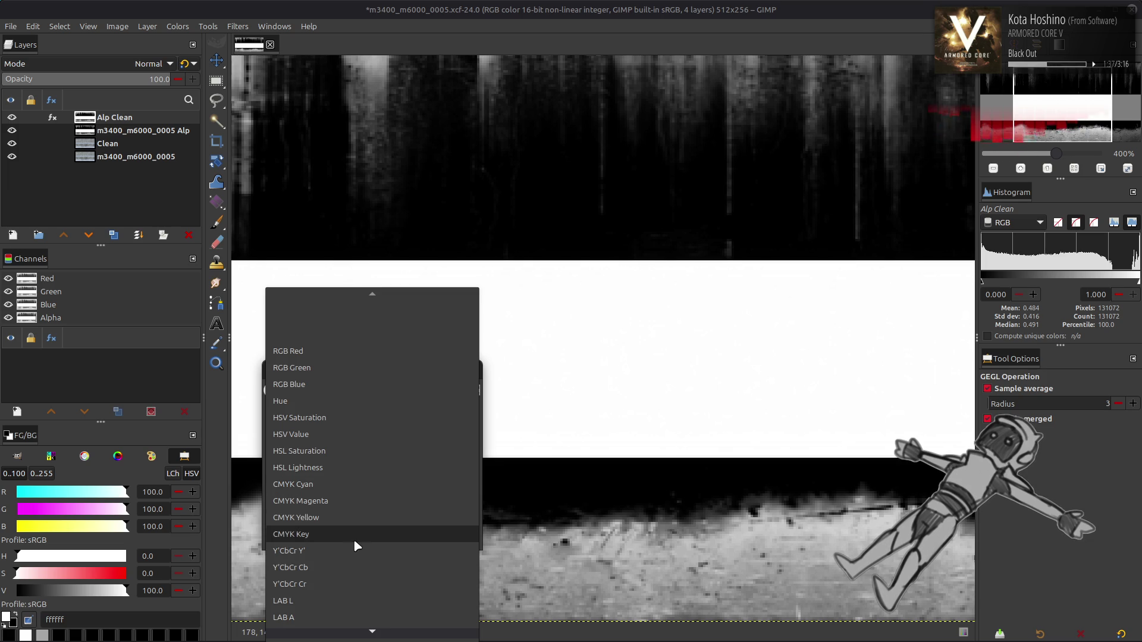
click(355, 551)
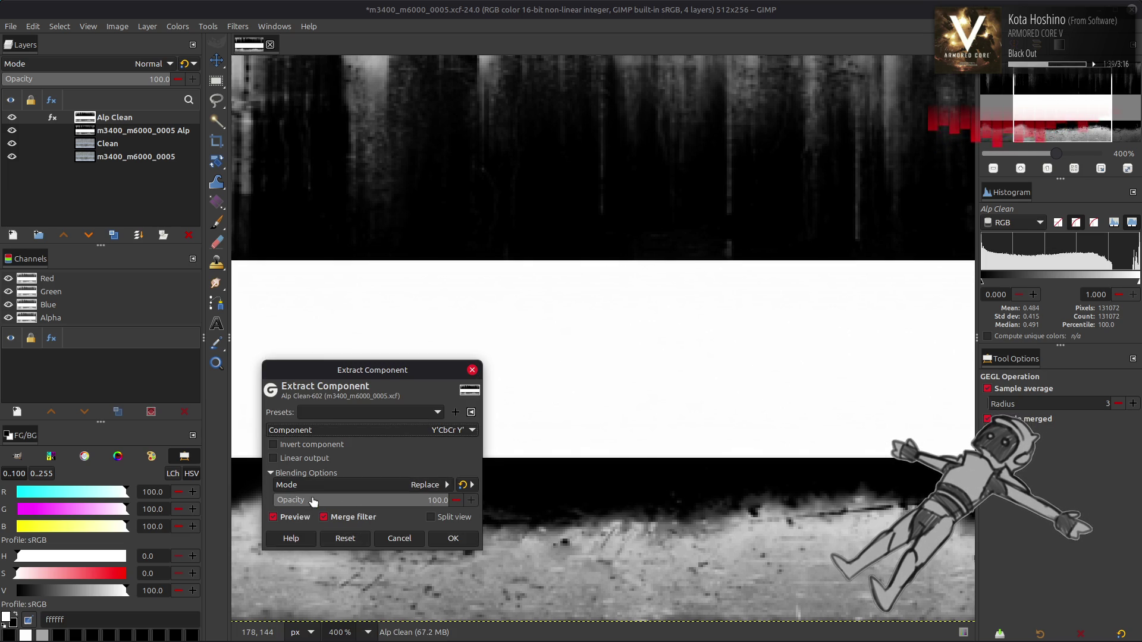
click(391, 430)
click(369, 351)
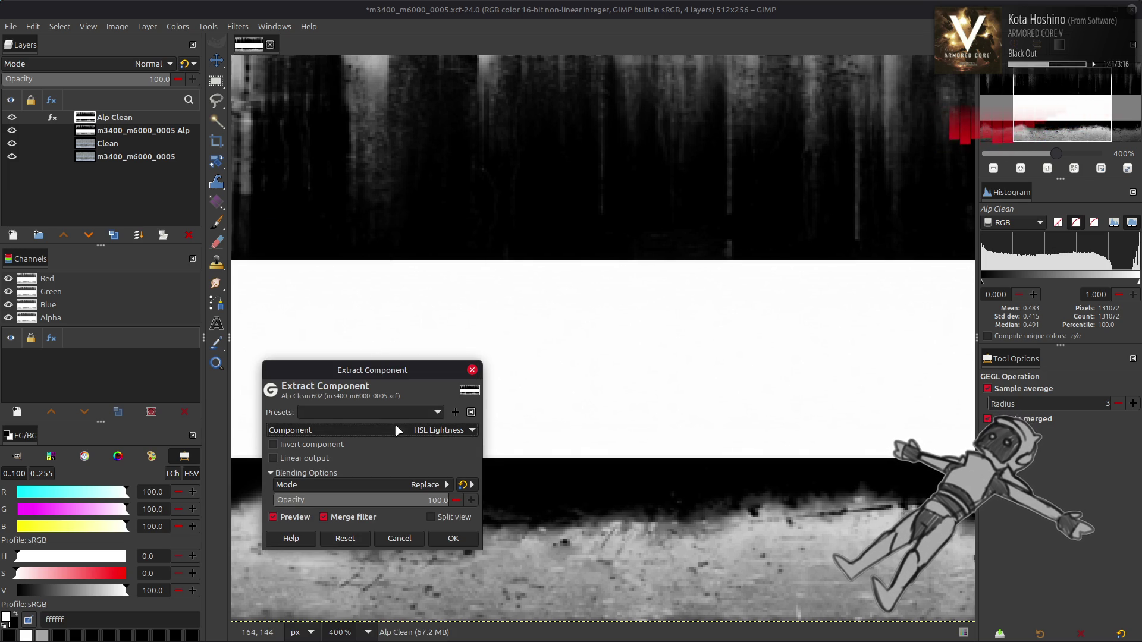
click(397, 430)
click(370, 516)
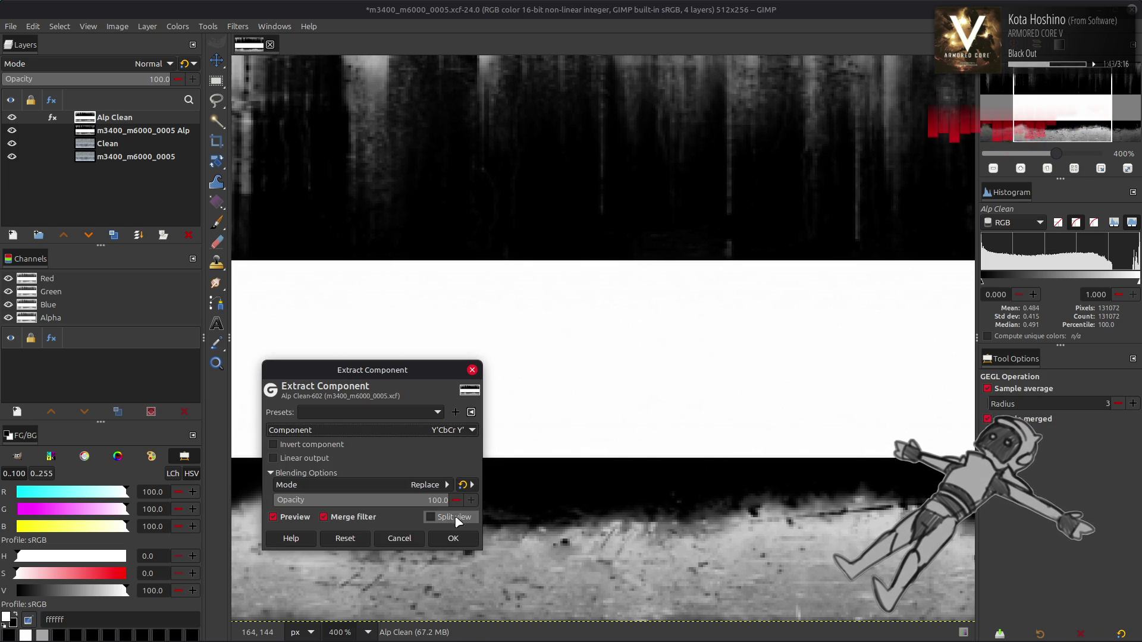
click(453, 539)
key(m)
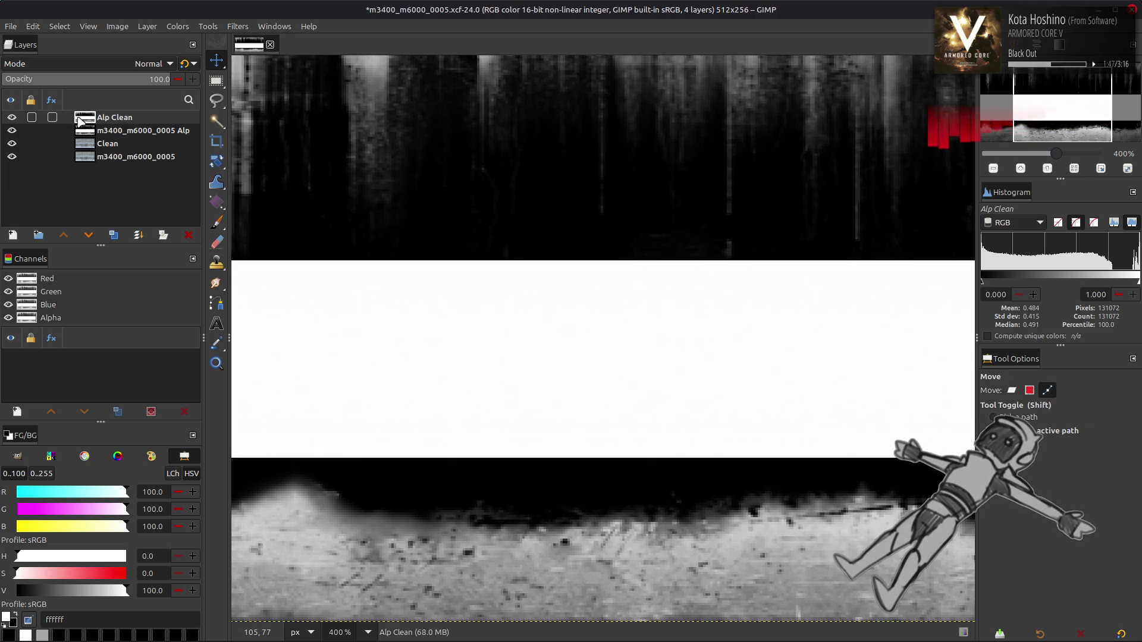
Tighten Alp Clean's input levels to the 0.5–99.50 range
click(177, 26)
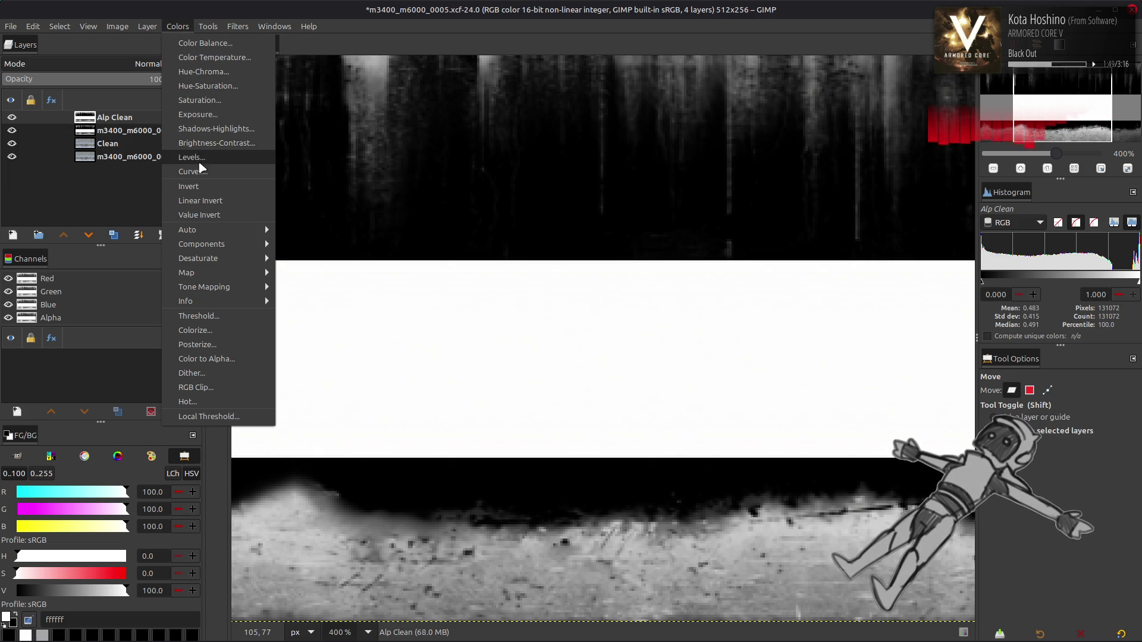
click(235, 162)
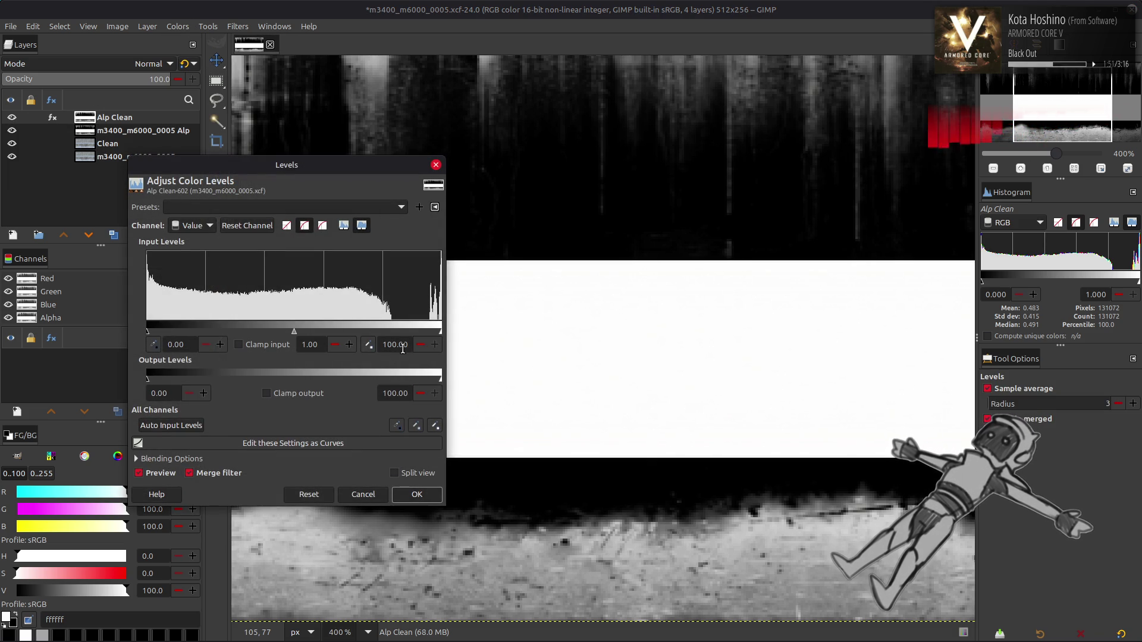
text(50)
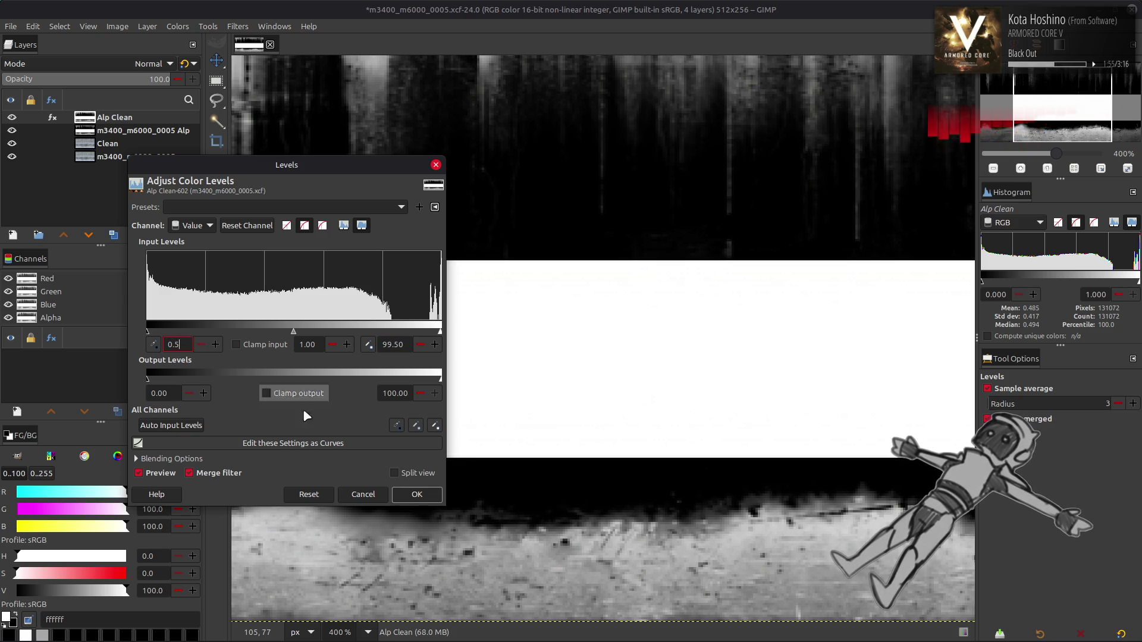
text(0)
click(417, 497)
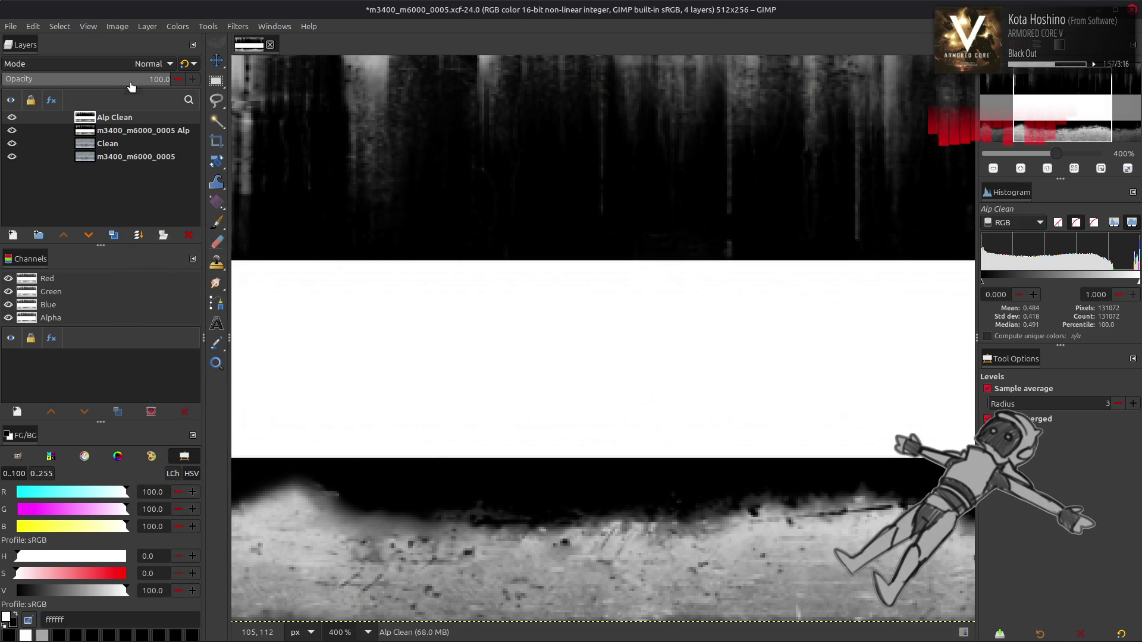
Compare with the original alpha, then reapply Extract Component to Alp Clean
click(128, 136)
click(134, 118)
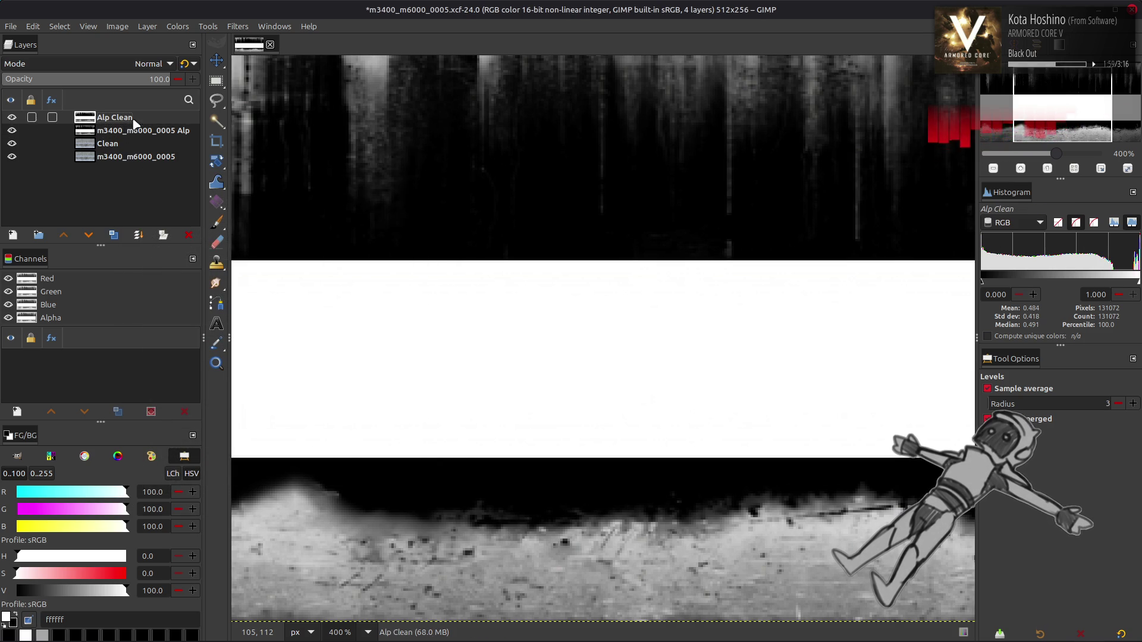
click(177, 26)
mouse_move(241, 240)
click(304, 254)
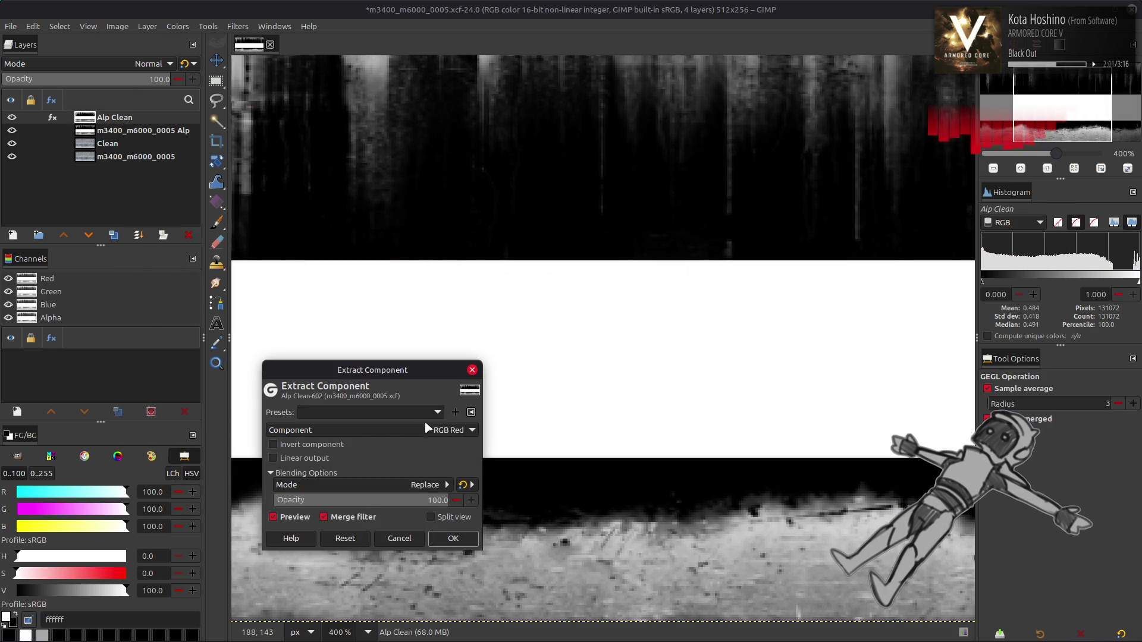
click(427, 428)
click(421, 416)
click(454, 538)
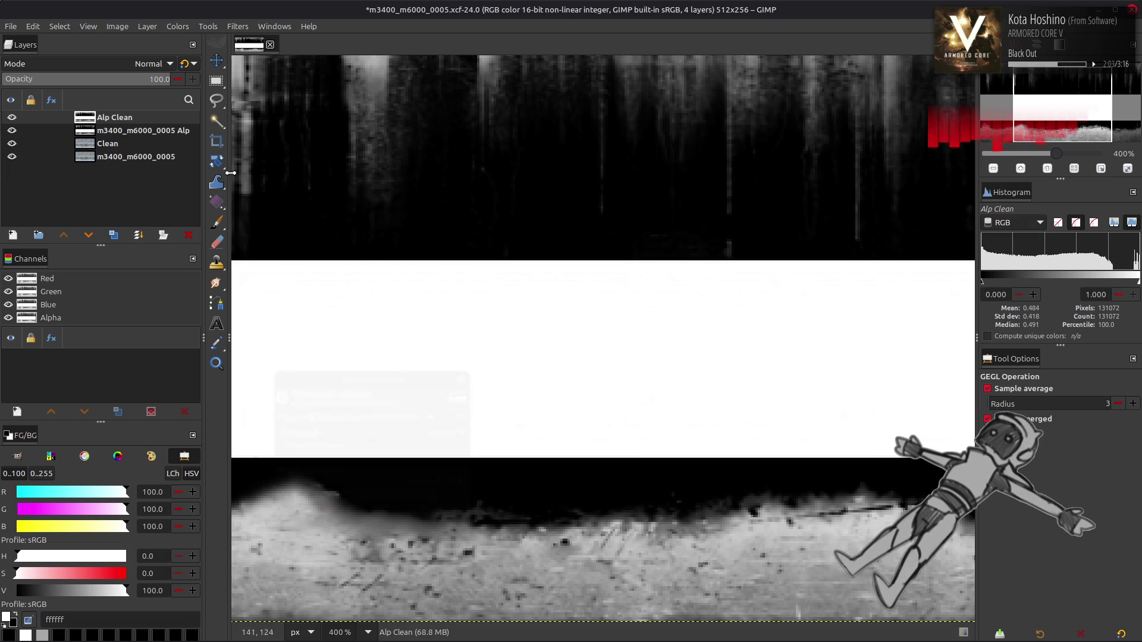
Toggle between Alp Clean and the original alpha layer to compare them, ending on Alp Clean
click(145, 132)
click(146, 119)
click(146, 130)
click(147, 122)
click(140, 132)
click(143, 120)
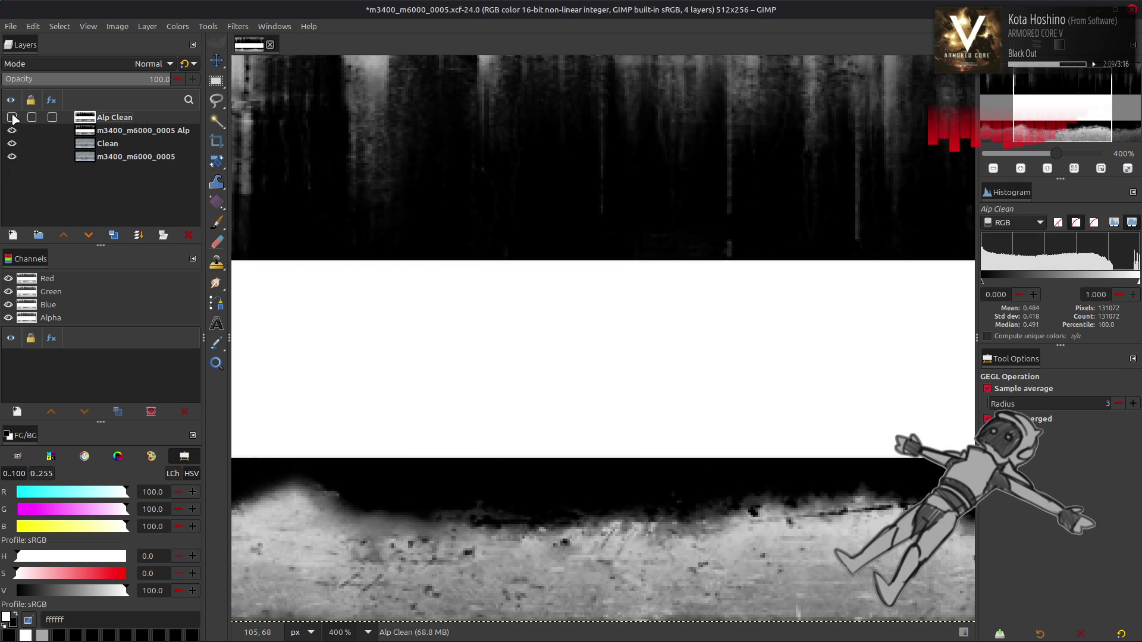
Check Alp Clean's dark detail in Levels with high gamma without applying, then save the XCF
click(178, 26)
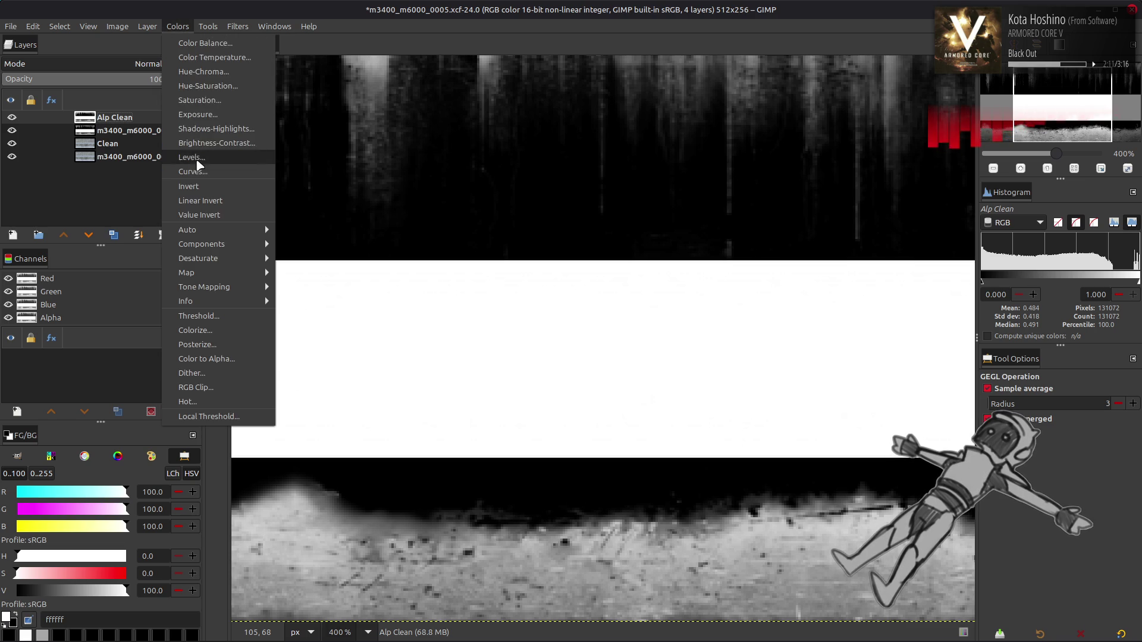
click(249, 161)
drag(284, 335, 62, 336)
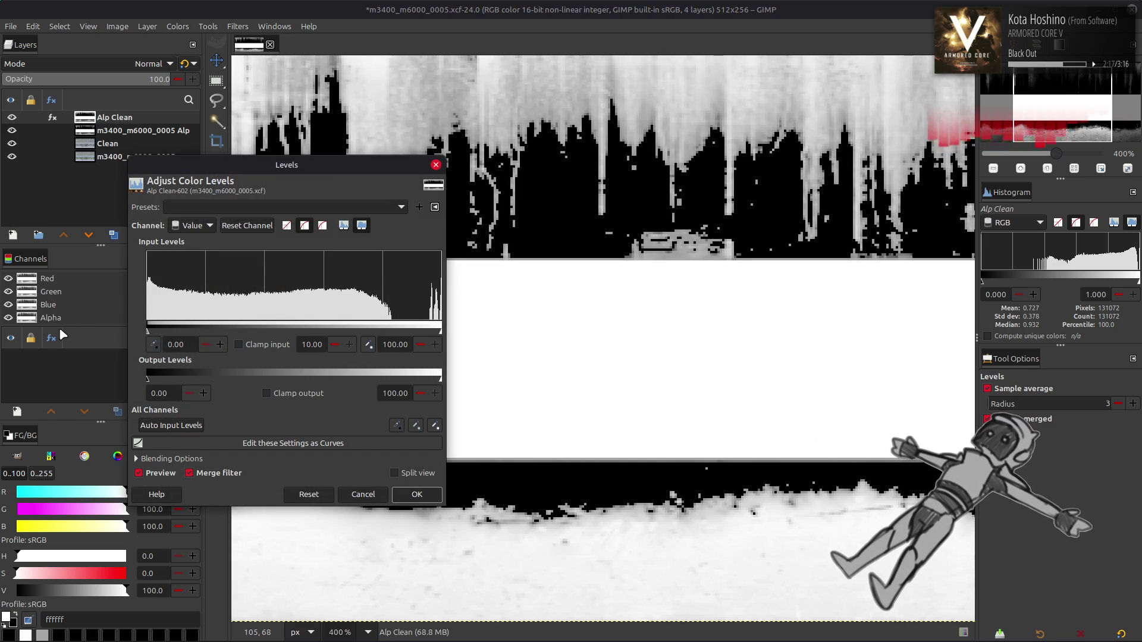
click(400, 495)
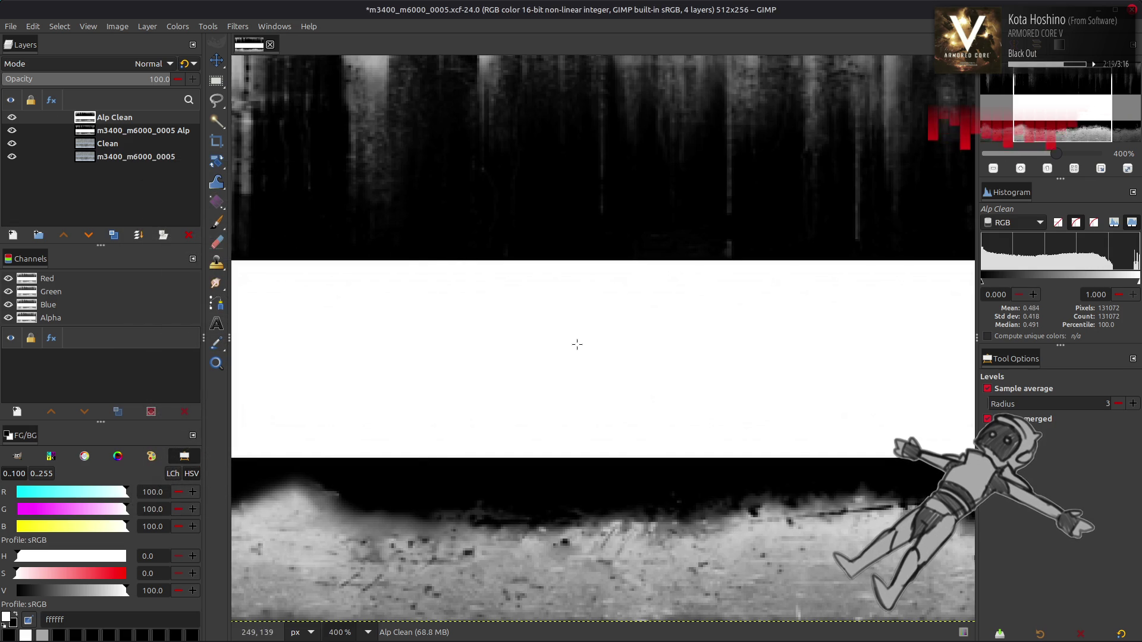
key(m)
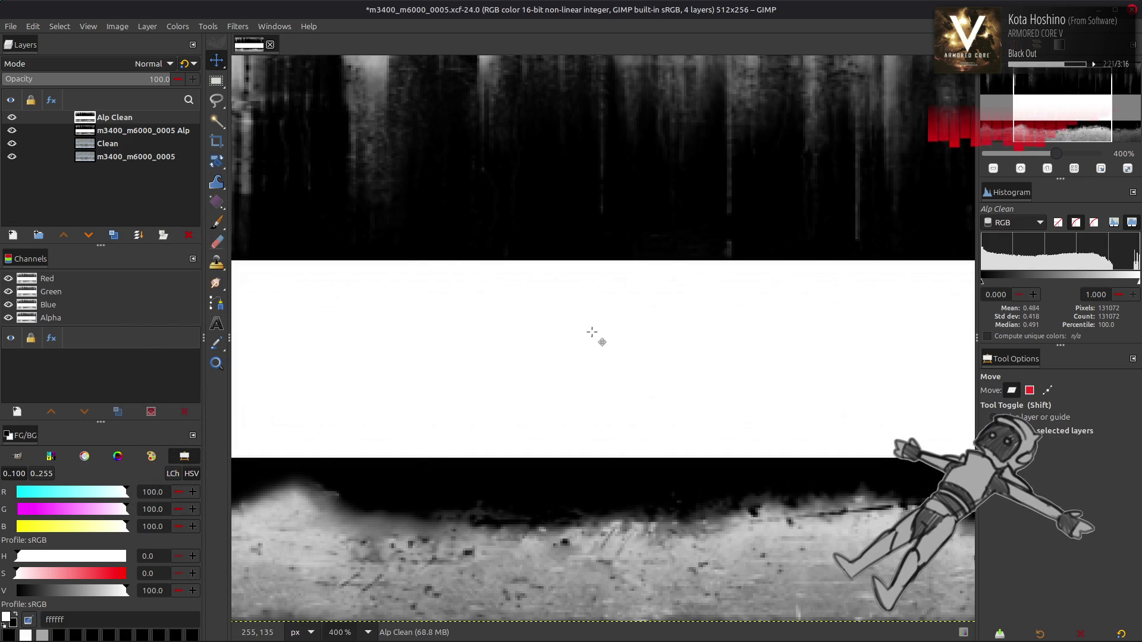
key(ctrl+s)
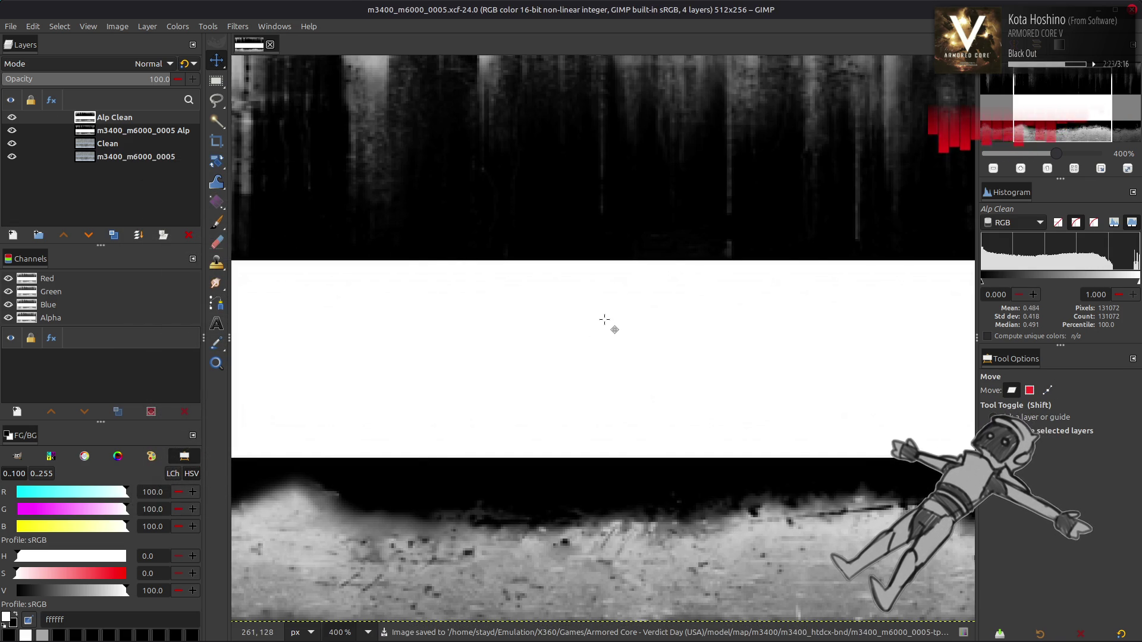
Offset Alp Clean by half its width (256 px) with wrap-around
key(2)
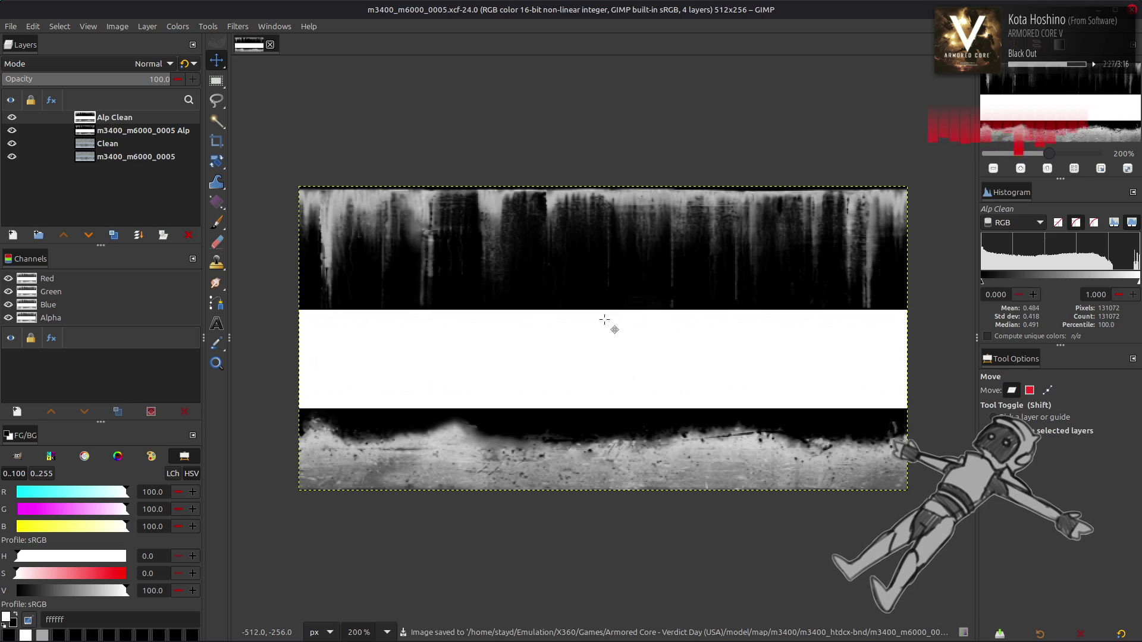
click(147, 26)
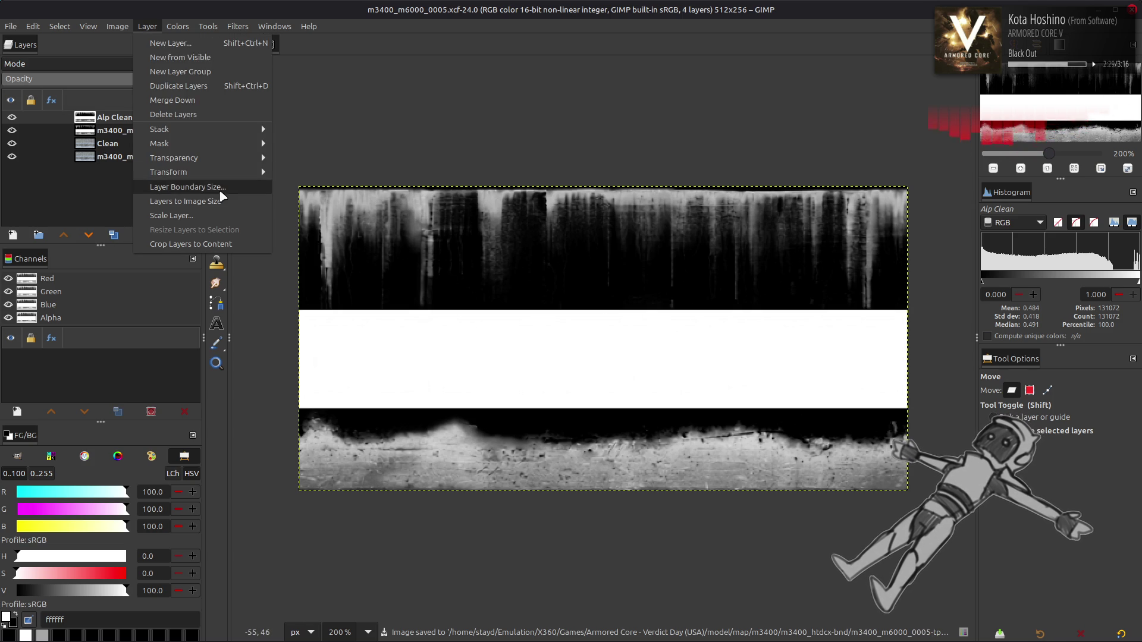
mouse_move(179, 172)
click(304, 260)
click(274, 261)
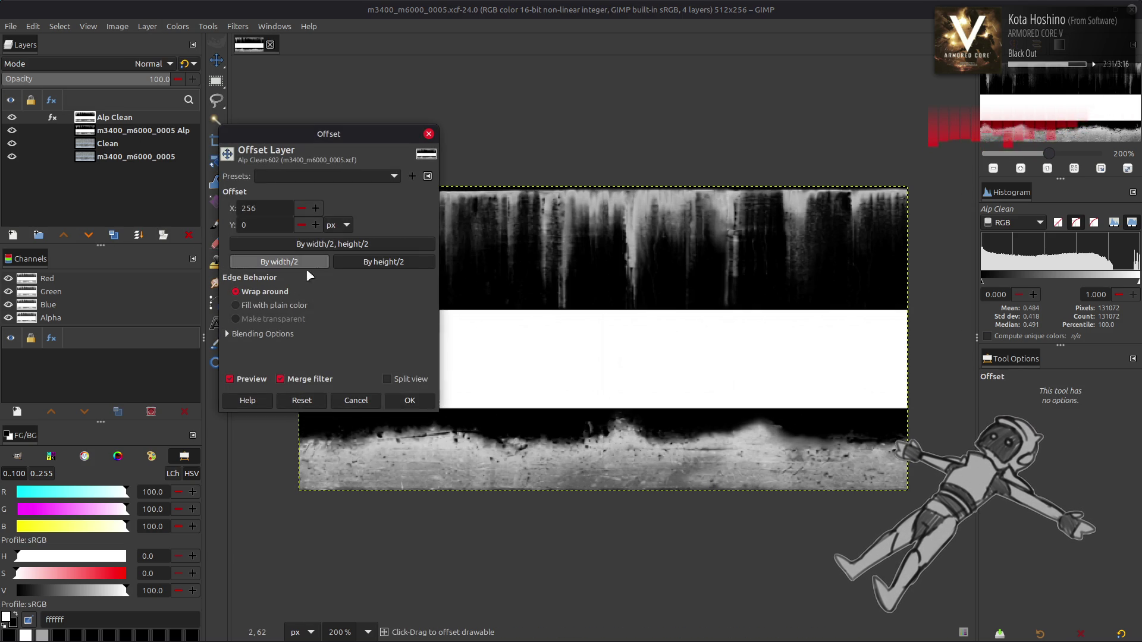
click(400, 397)
key(q)
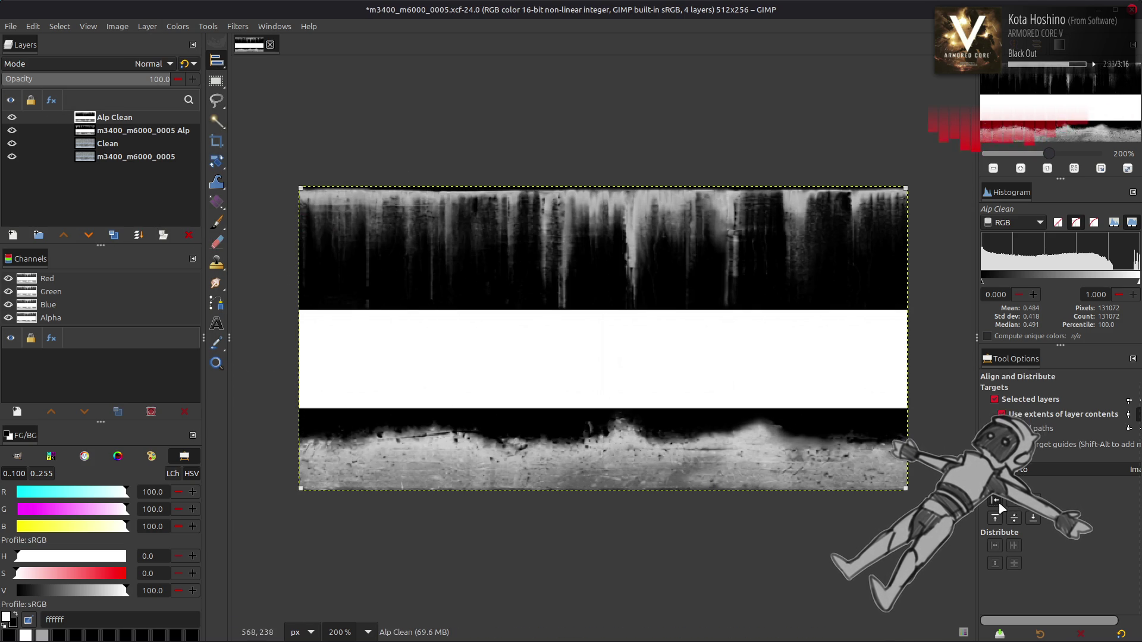
Duplicate Alp Clean, merge the copy back down, then duplicate it twice more
click(114, 236)
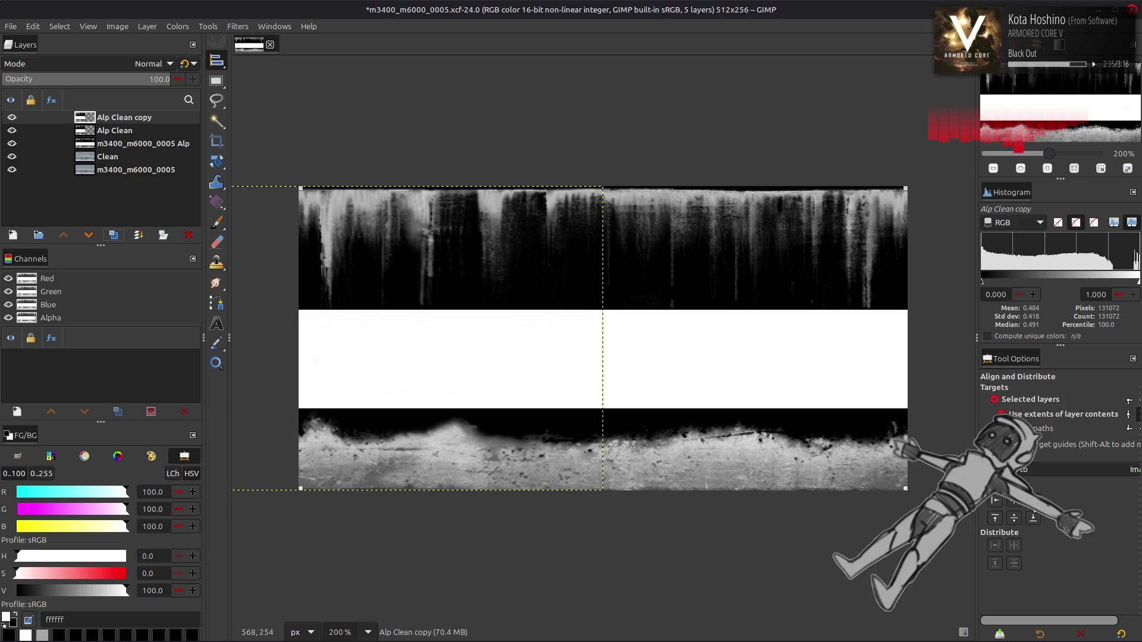
click(139, 235)
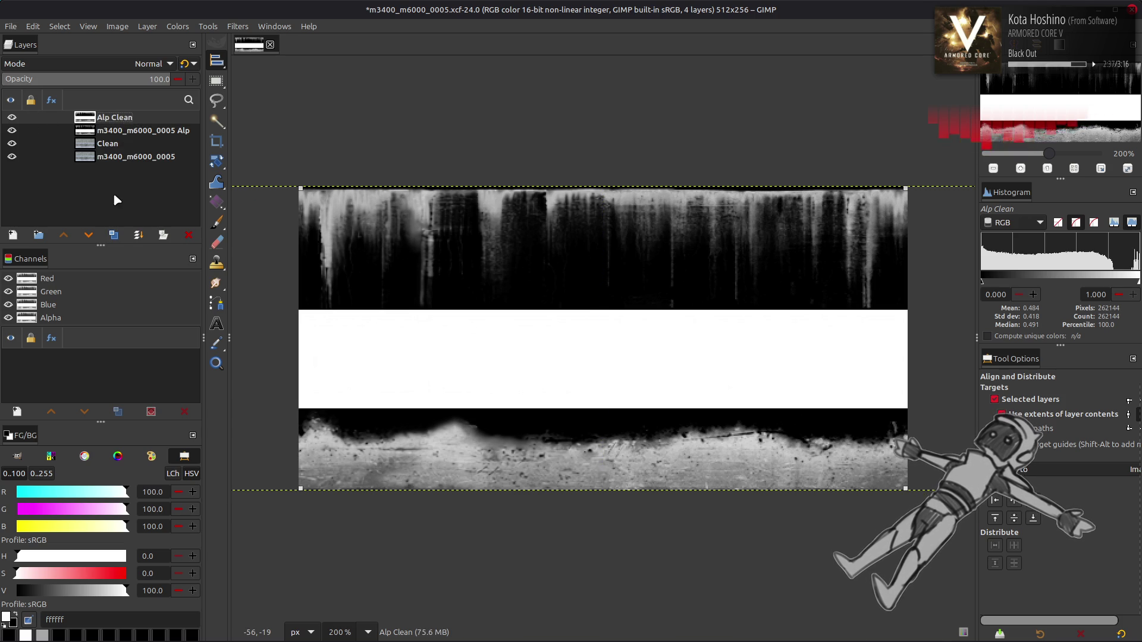
click(114, 235)
click(251, 27)
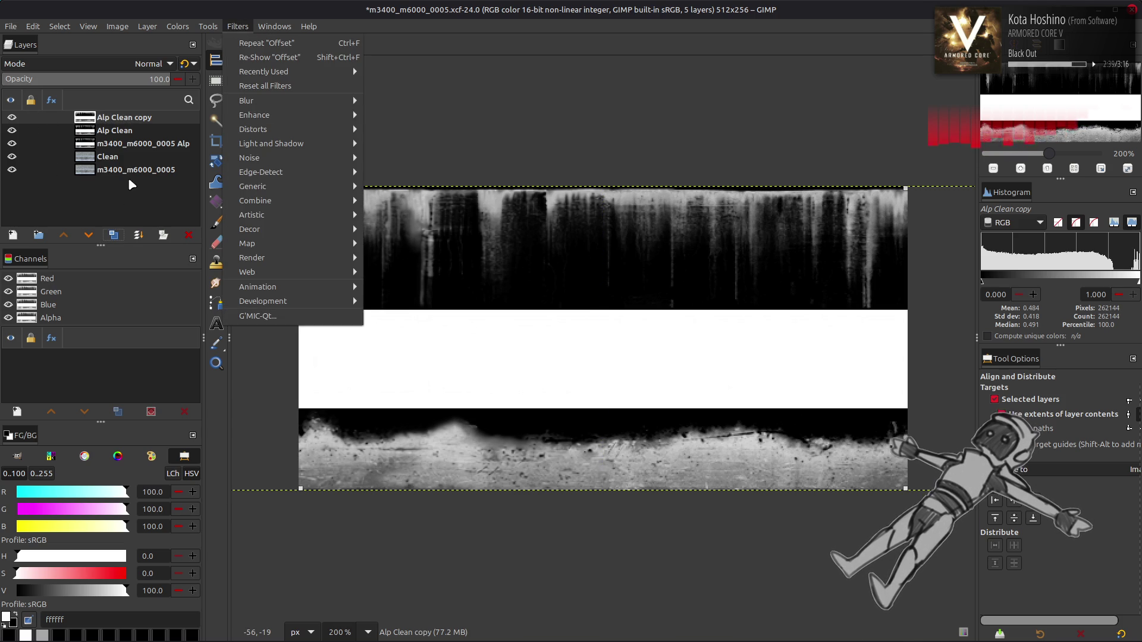
key(Escape)
key(ctrl+shift+d)
click(238, 26)
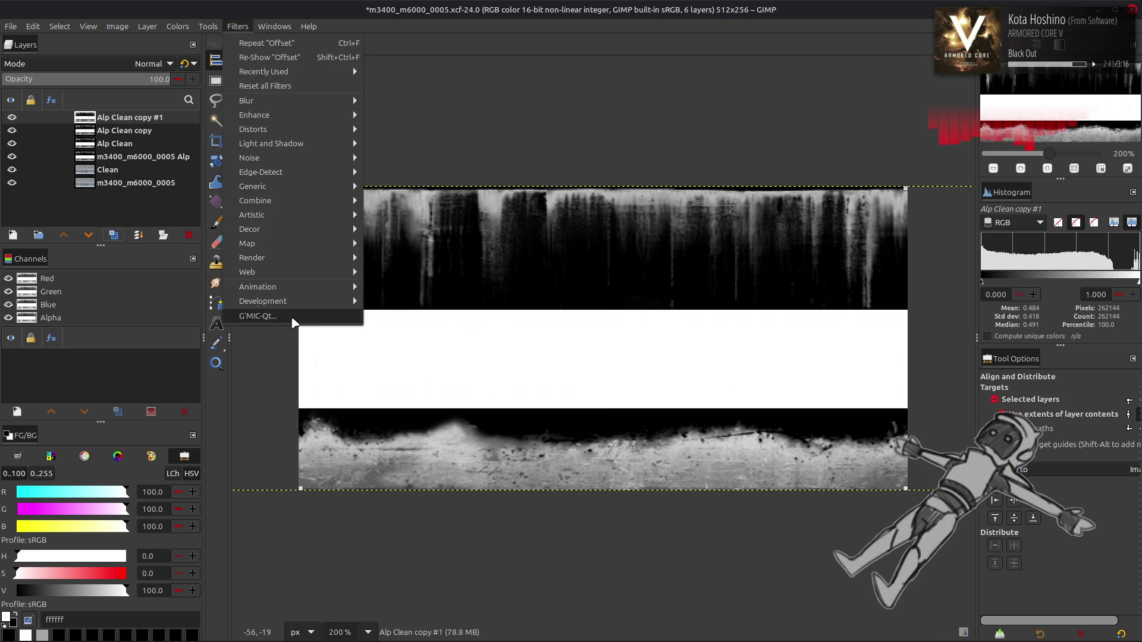
click(324, 313)
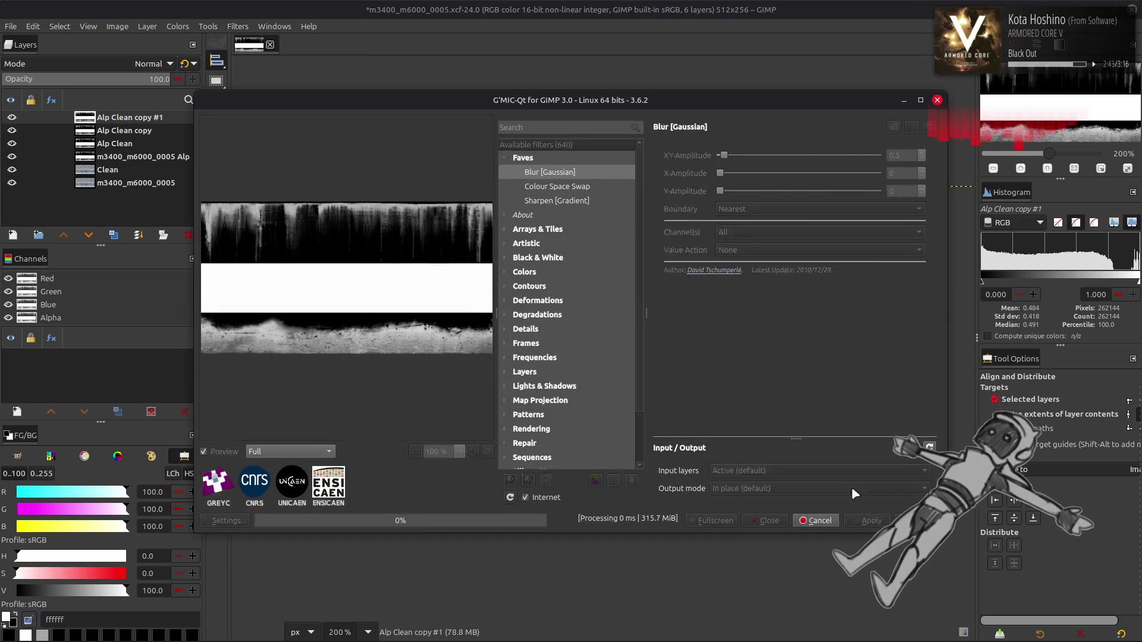
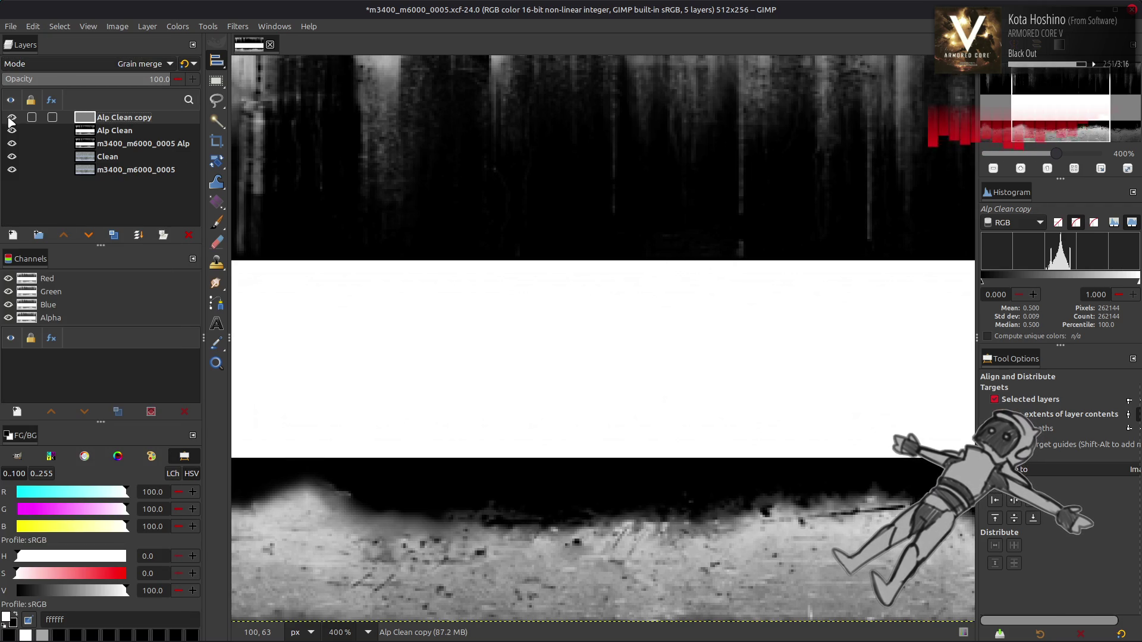
Delete the Alp Clean copy layer, hide Alp Clean, and save m3400_m6000_0005.xcf
scroll(383, 203, up, 2)
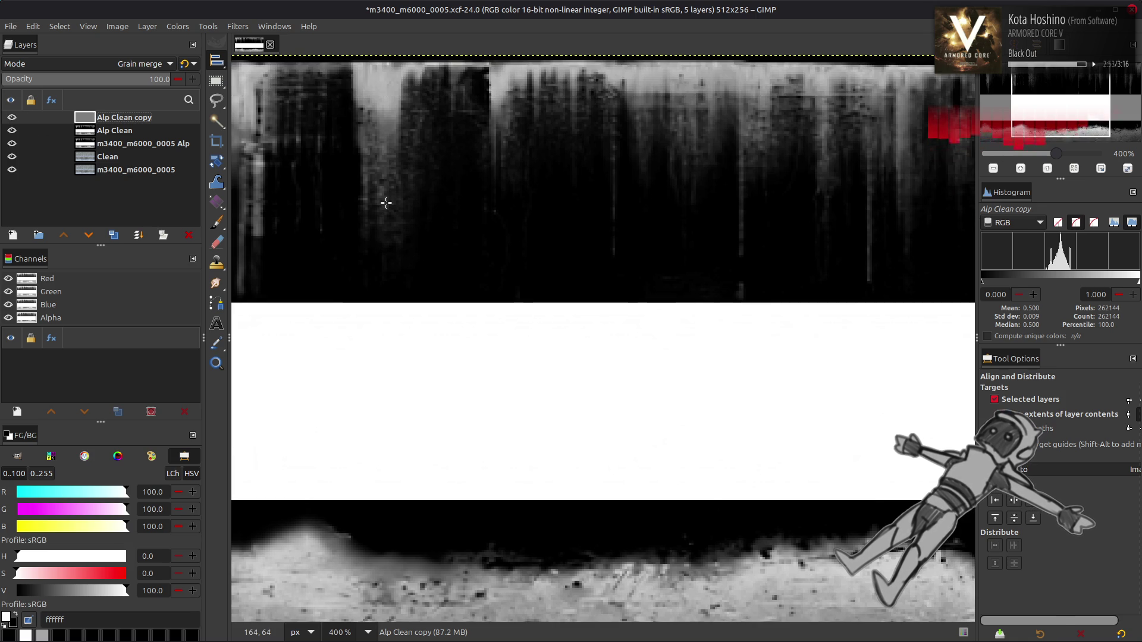
click(11, 117)
click(11, 117)
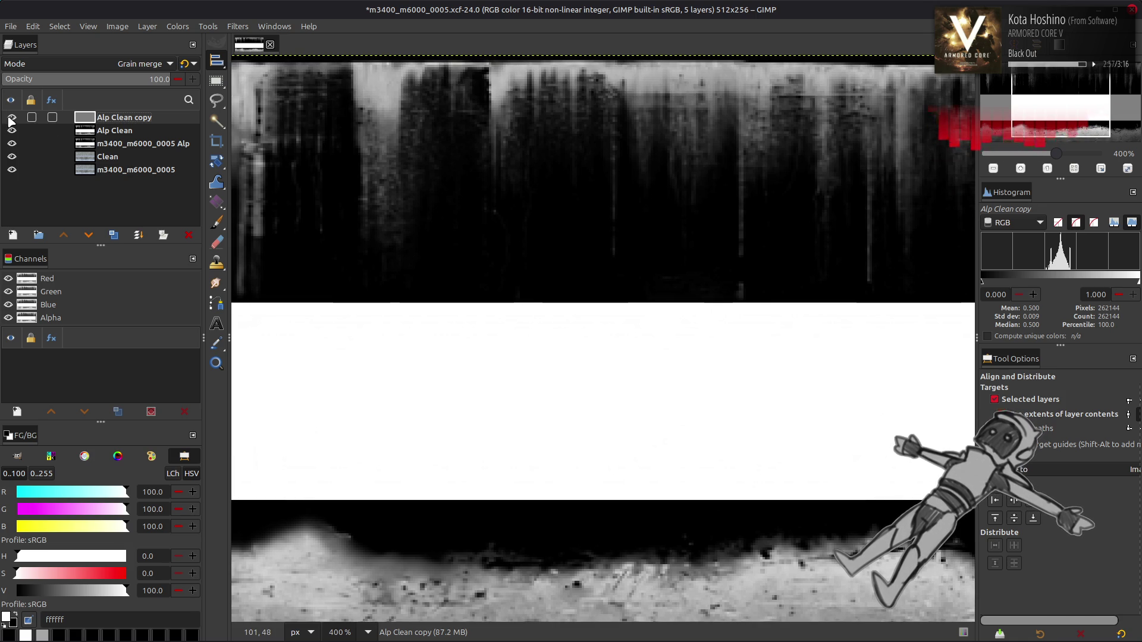
key(ctrl+m)
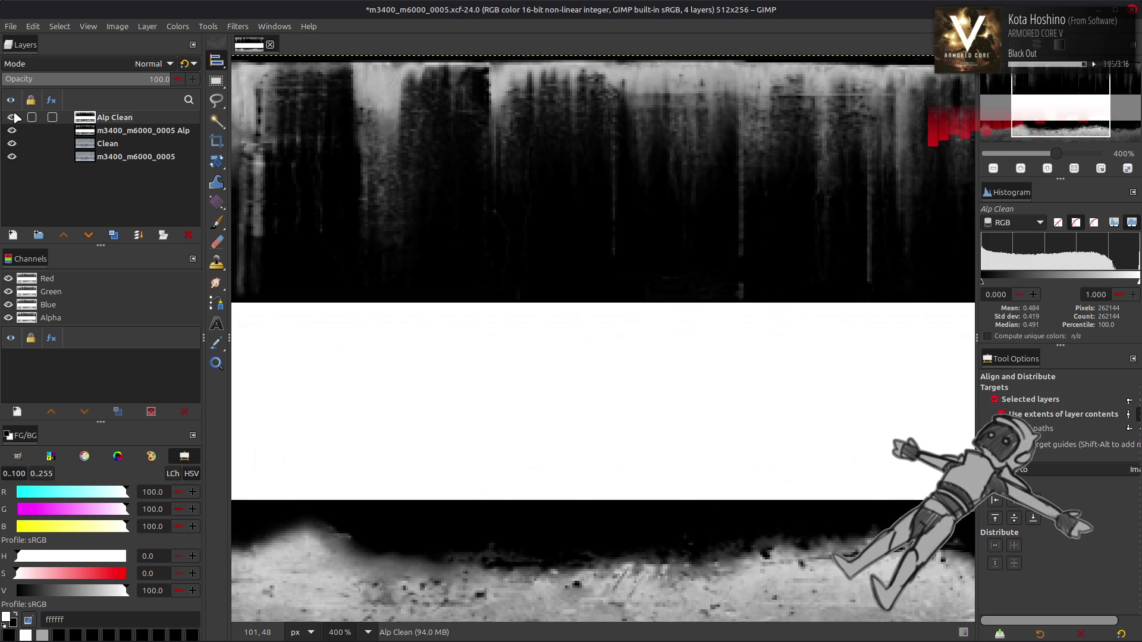
click(15, 118)
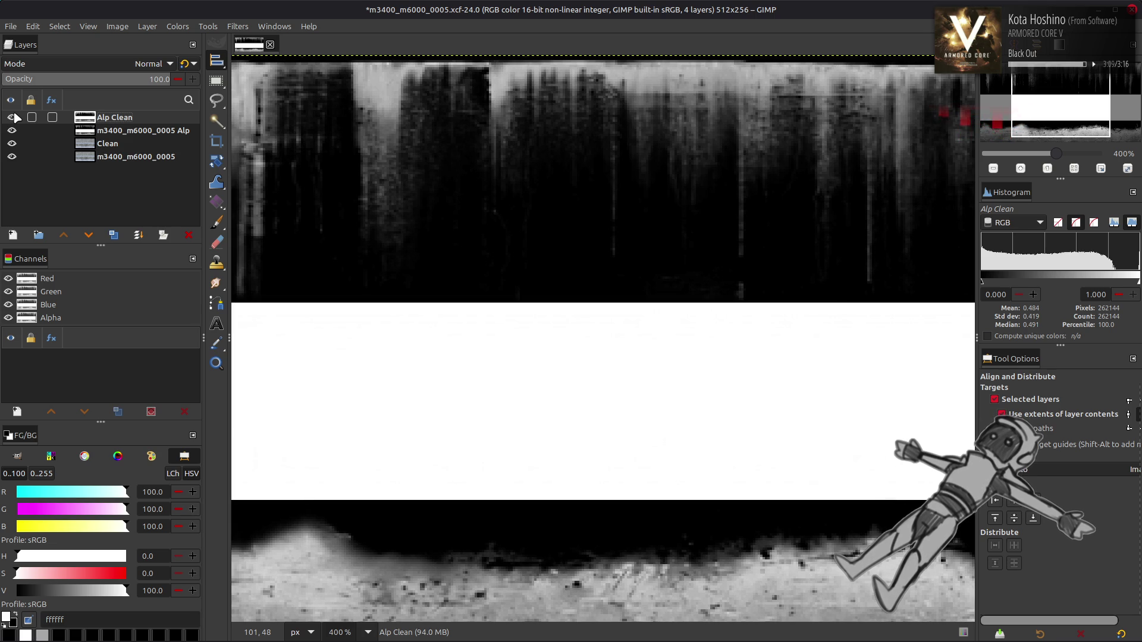
key(ctrl+s)
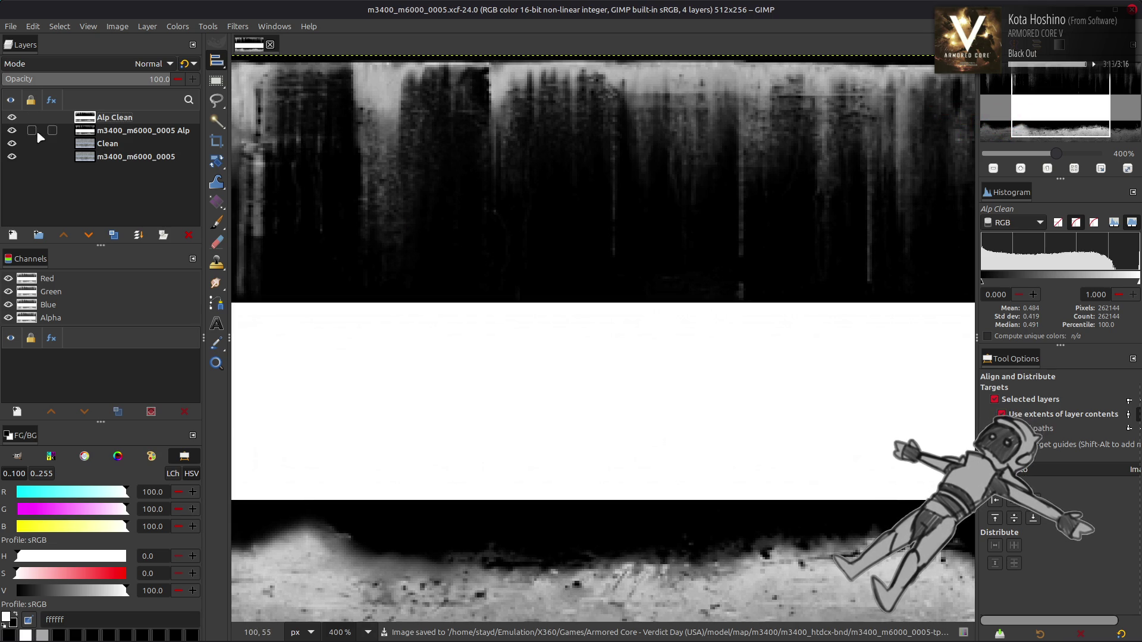
Toggle the Alp layers' visibility to inspect the cleaned texture on the Clean layer
drag(12, 117, 9, 136)
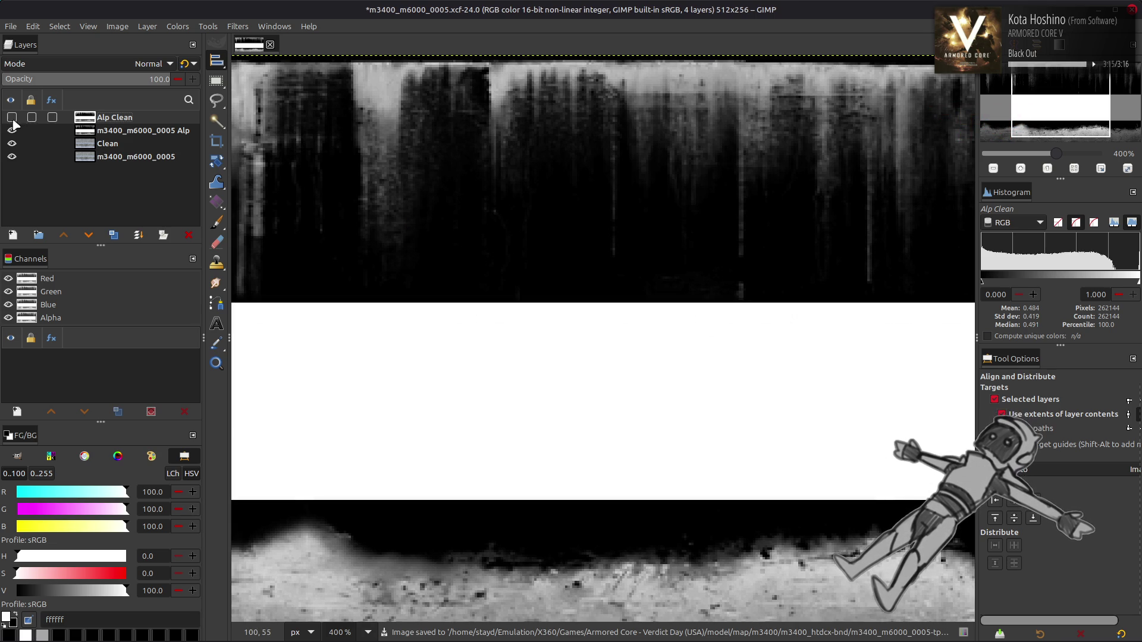
click(12, 143)
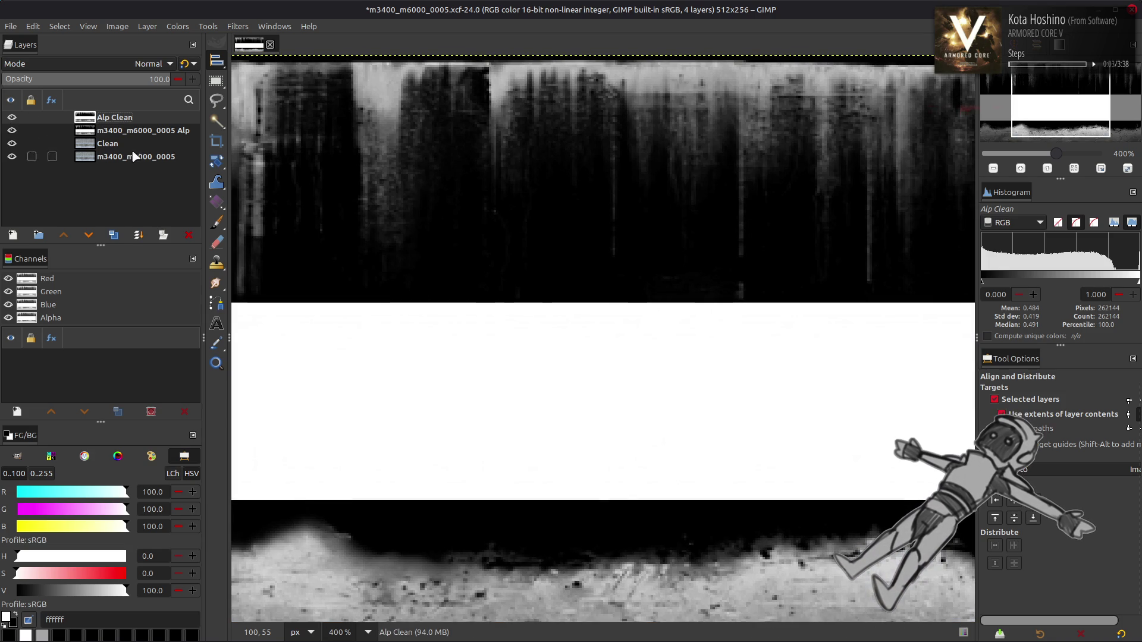
click(12, 130)
Select Clean and fit the canvas to all layers, making it 1024×256
click(119, 145)
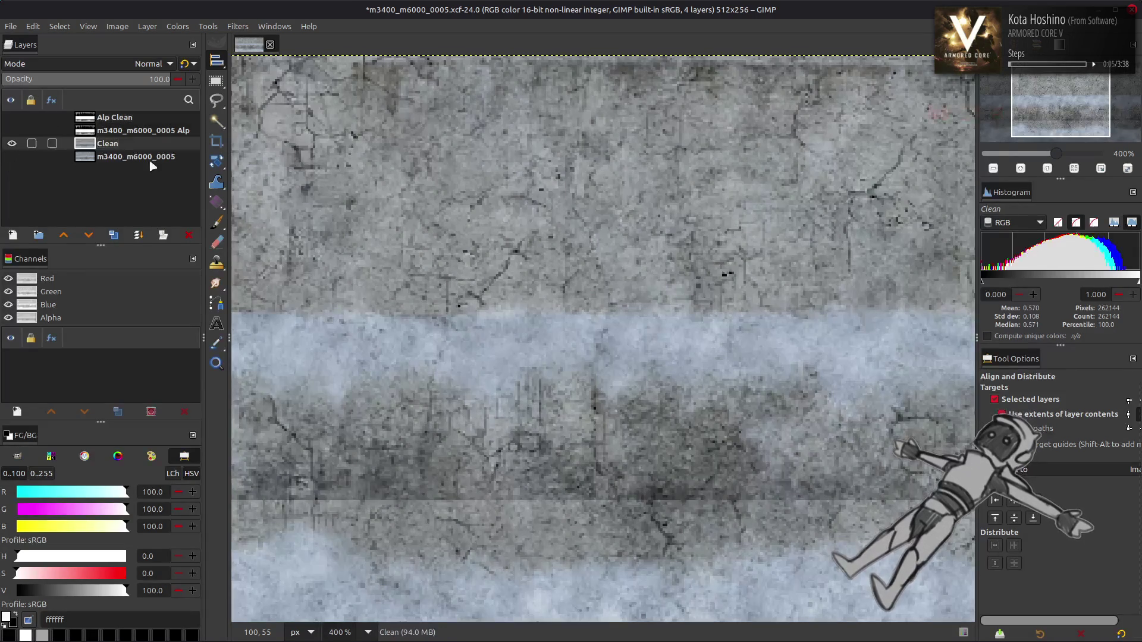
key(1)
click(117, 26)
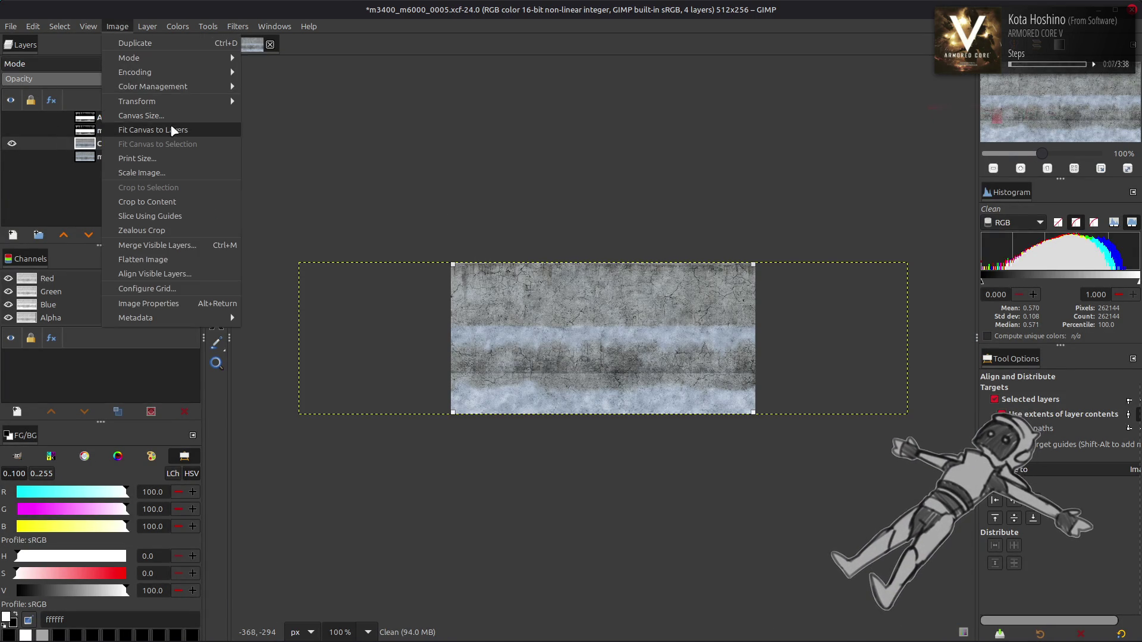
click(208, 129)
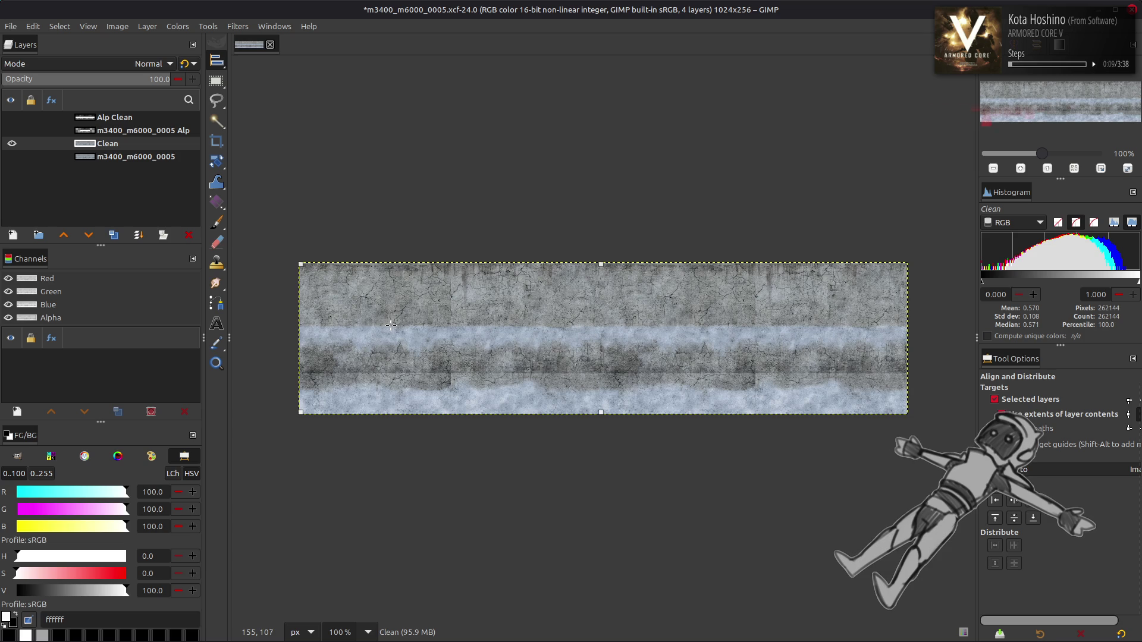
Duplicate Clean and set the copy's layer boundary to a centred 512-pixel width
click(114, 235)
click(147, 26)
click(192, 186)
double_click(475, 296)
text(512)
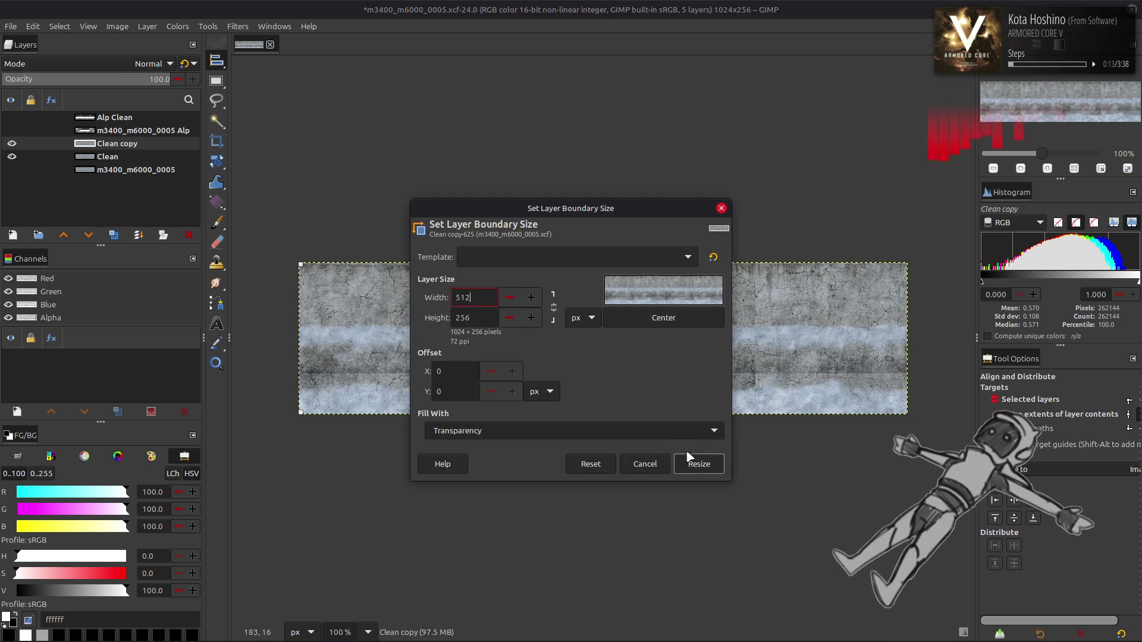
click(647, 319)
click(699, 464)
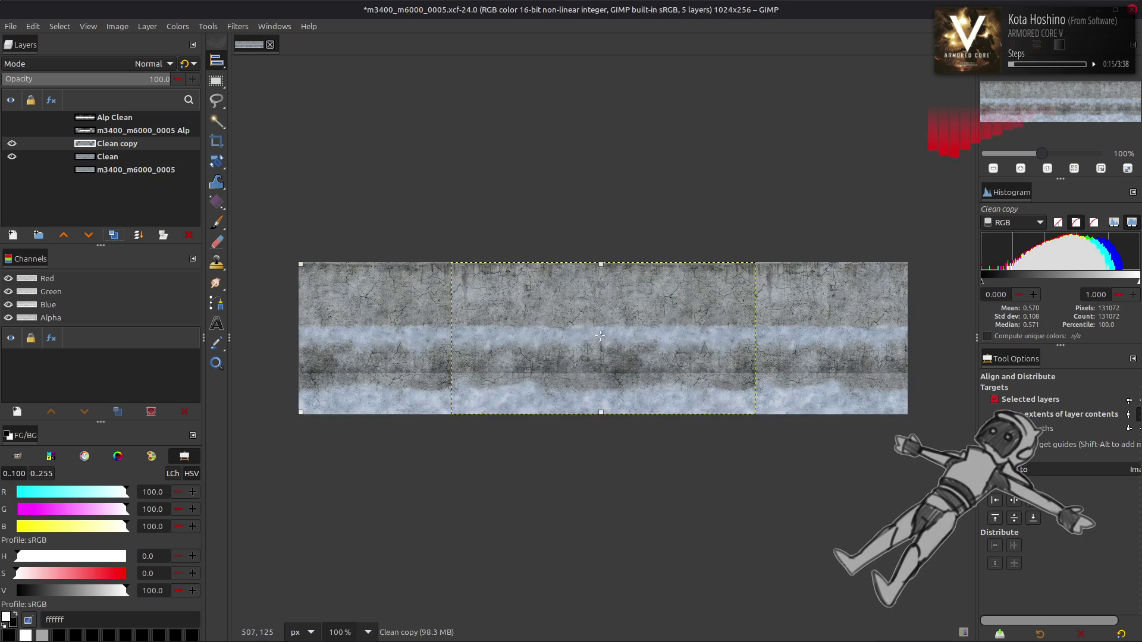
key(m)
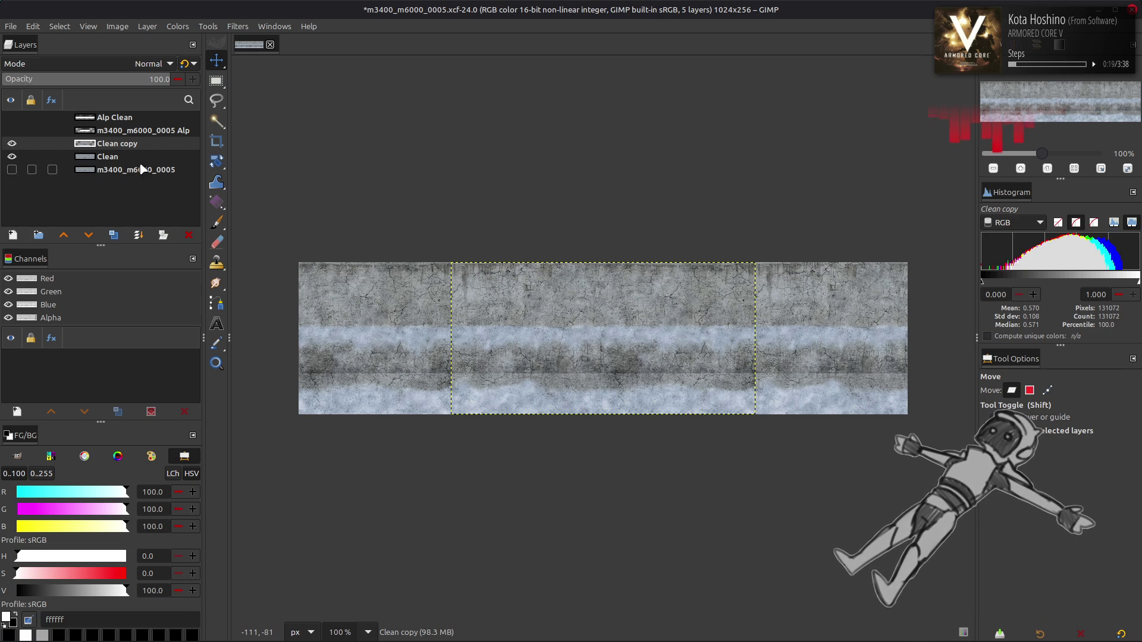
Duplicate the layer as Clean copy #1 and shift its texture about 390 px right
click(113, 235)
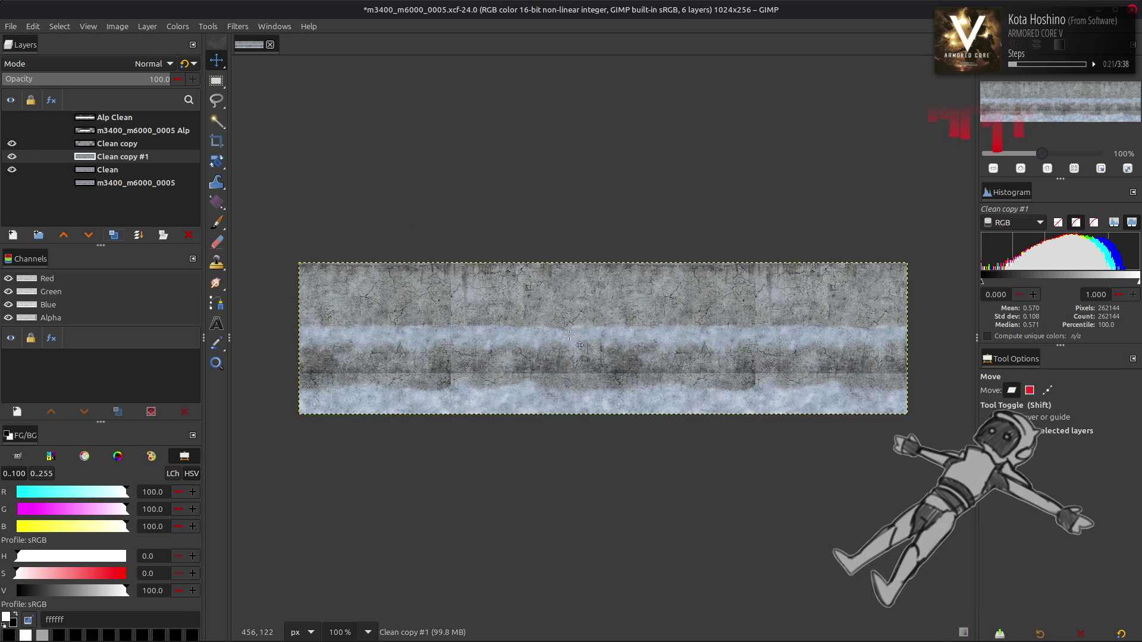
key(2)
drag(423, 351, 654, 352)
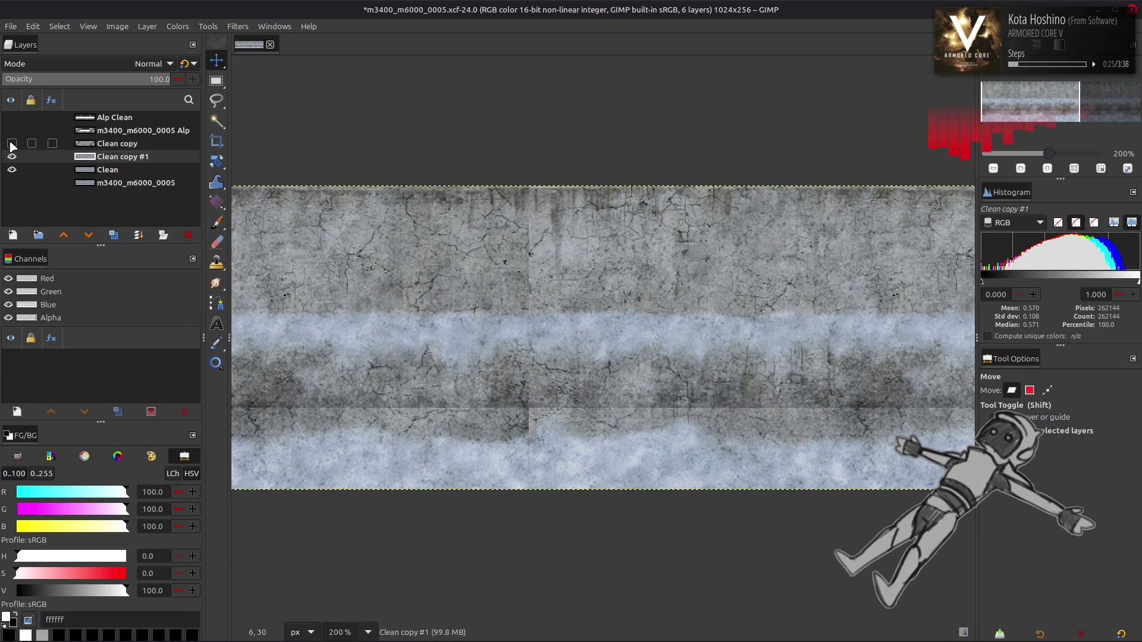
Add duplicates Clean copy #2–#4, hide the others, and select Clean copy #1
click(113, 235)
click(113, 235)
click(113, 235)
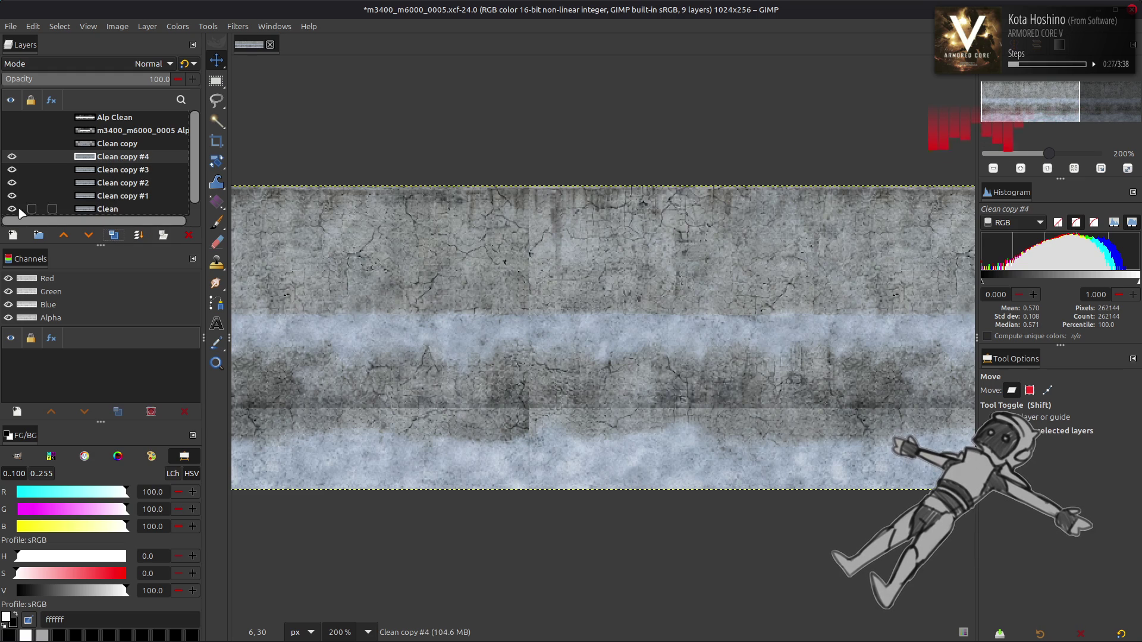
shift+click(12, 196)
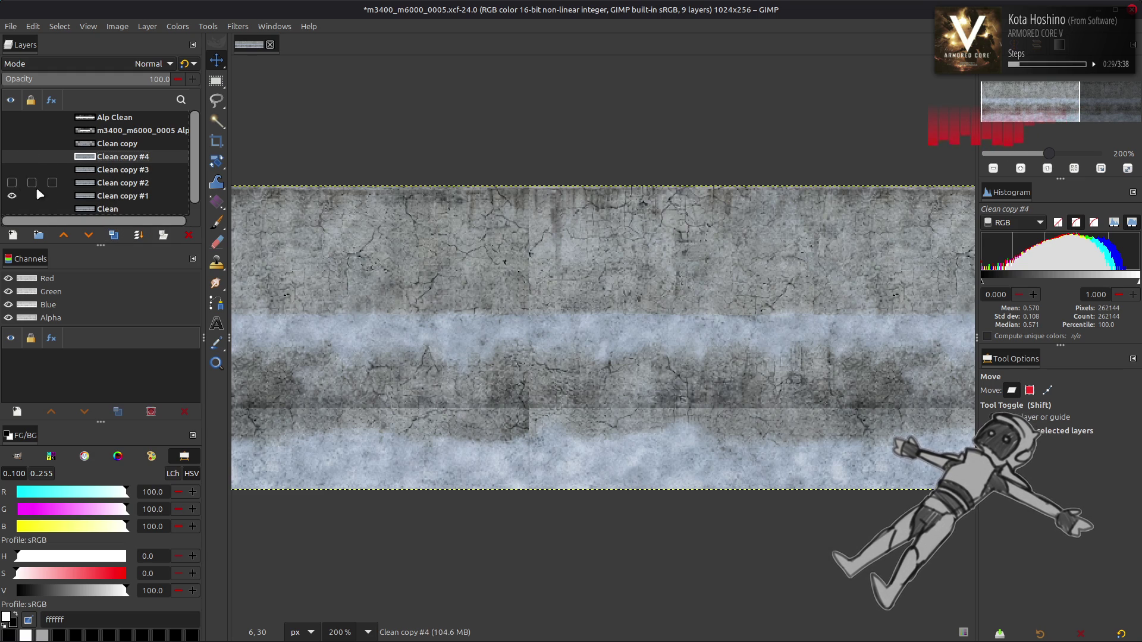
click(17, 196)
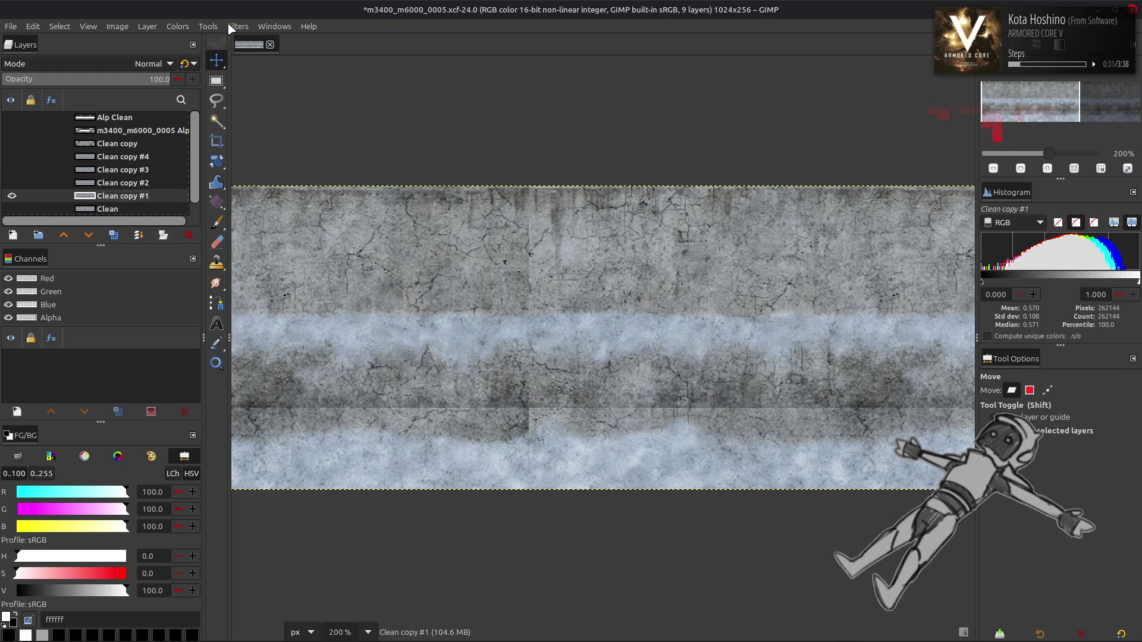
Try a G'MIC-Qt Gaussian blur at amplitude 20, then close without applying
click(233, 27)
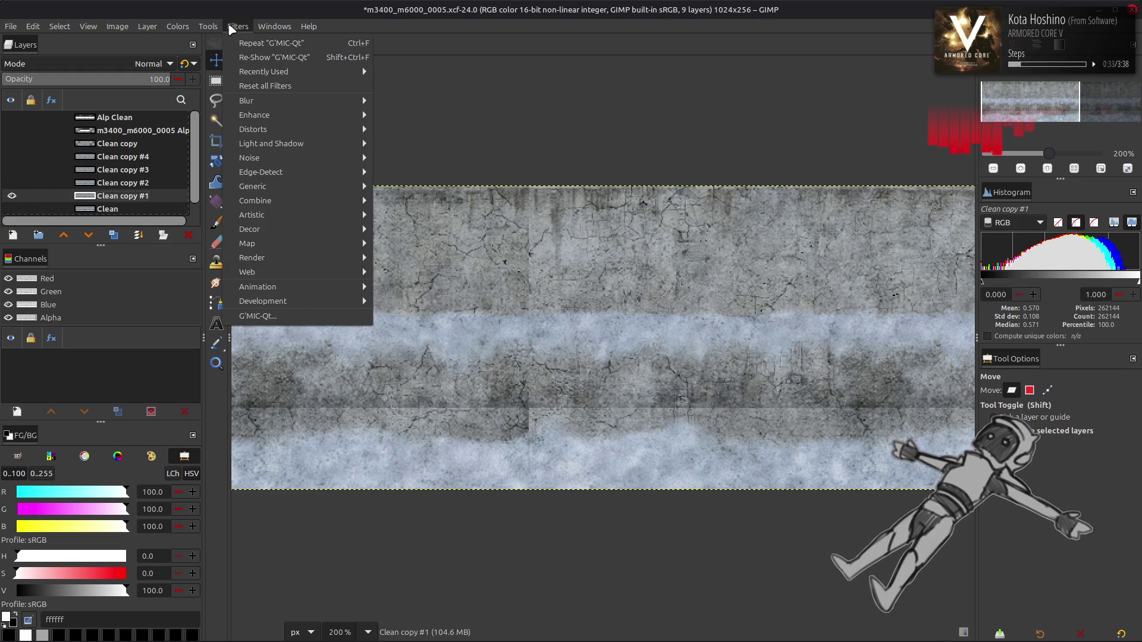
click(304, 318)
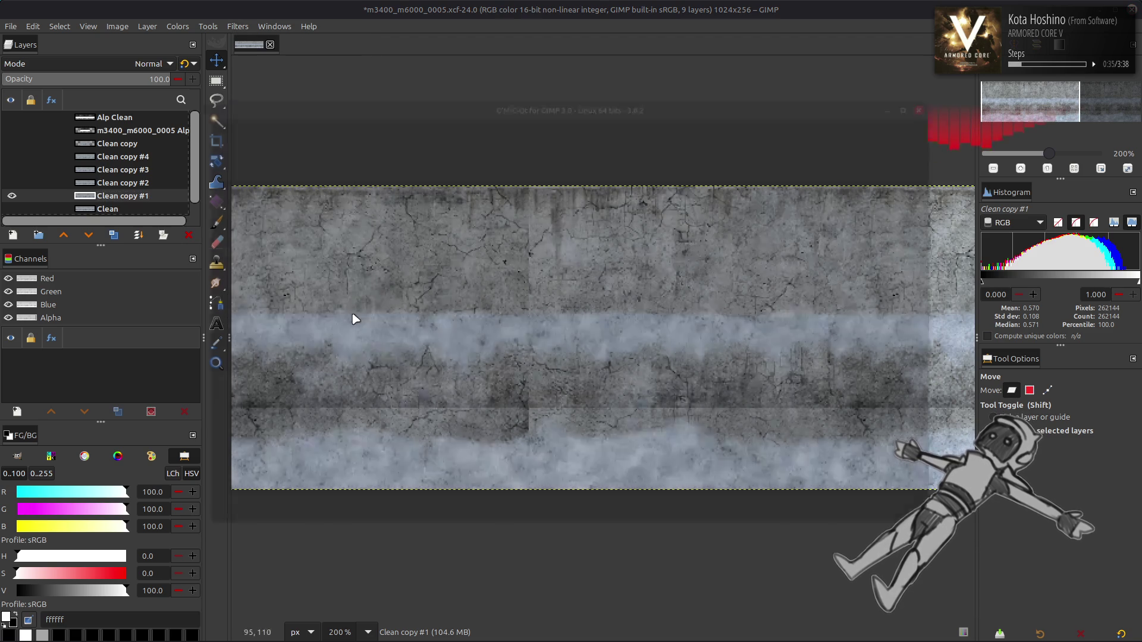
drag(721, 156, 942, 282)
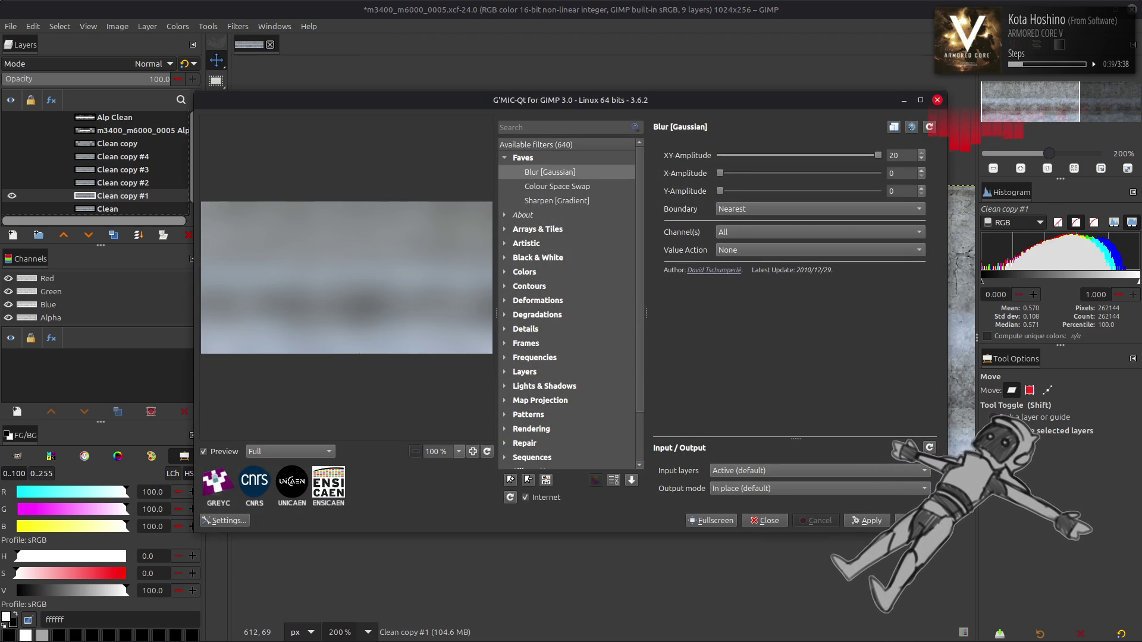
click(768, 521)
Show copies #2–#4 and blur Clean copy #4 with G'MIC Gaussian amplitude 20, Nearest boundary
click(11, 183)
click(12, 170)
click(11, 156)
click(122, 156)
click(237, 26)
click(312, 321)
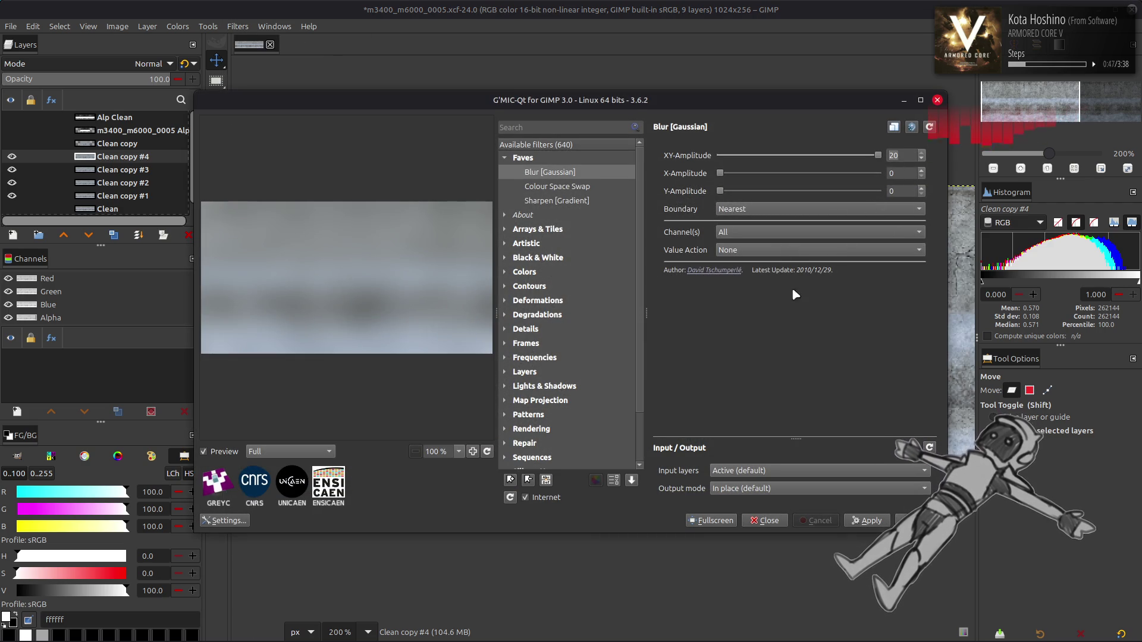
click(768, 210)
click(770, 238)
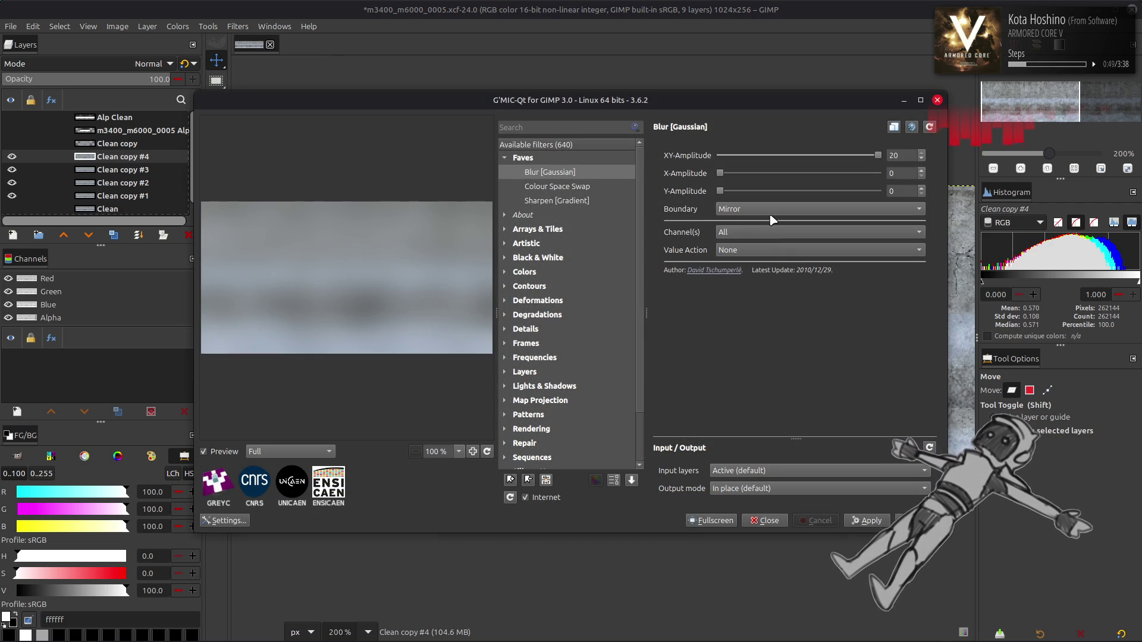
click(771, 209)
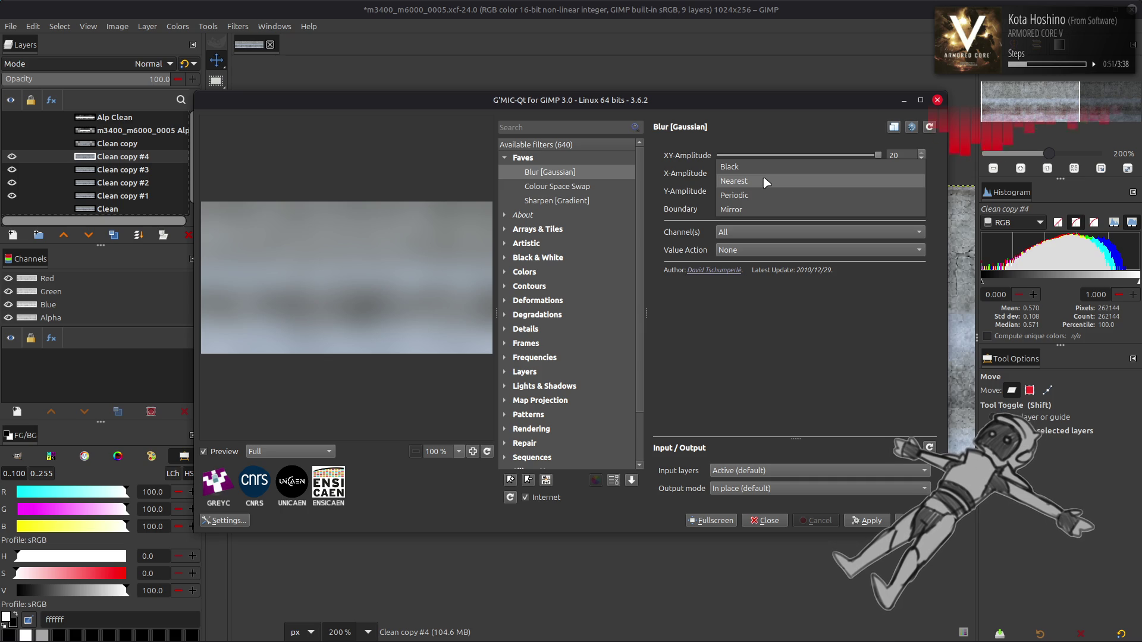
click(766, 182)
key(Return)
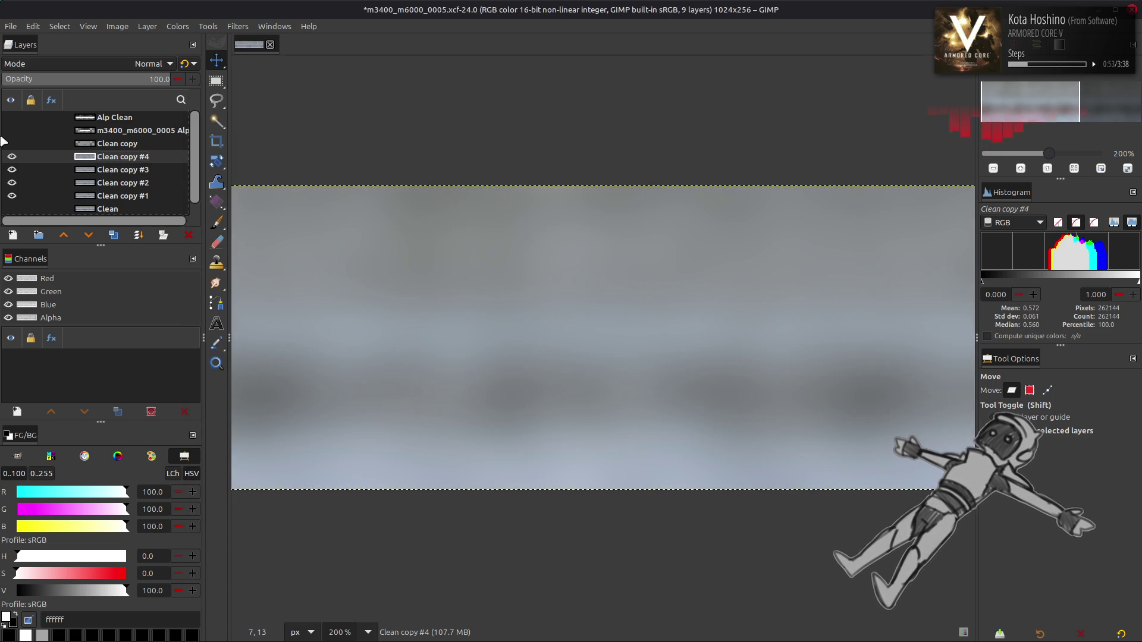
click(12, 157)
Blur Clean copy #3 with G'MIC Gaussian XY-Amplitude 15, then hide it
click(152, 171)
click(231, 28)
click(261, 317)
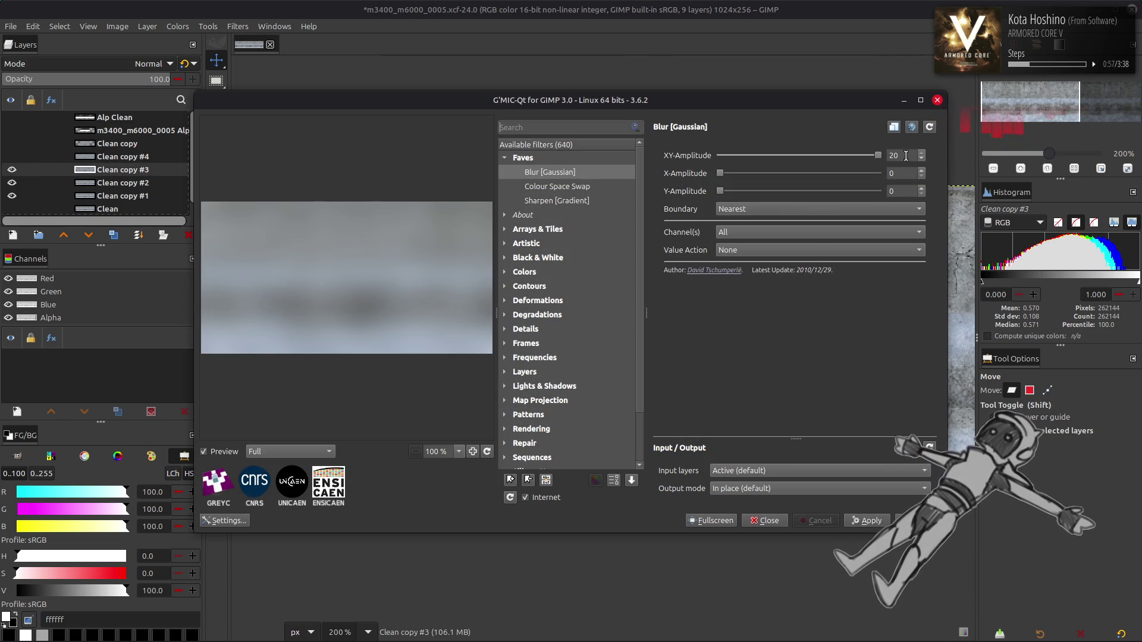
click(907, 158)
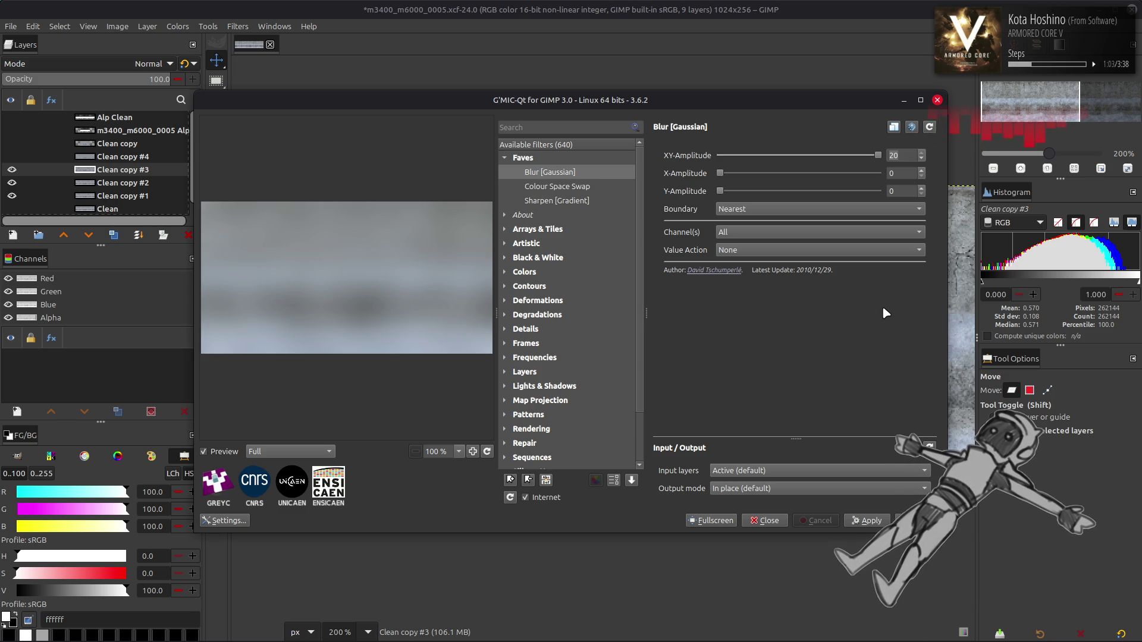
key(BackSpace)
key(BackSpace)
text(15)
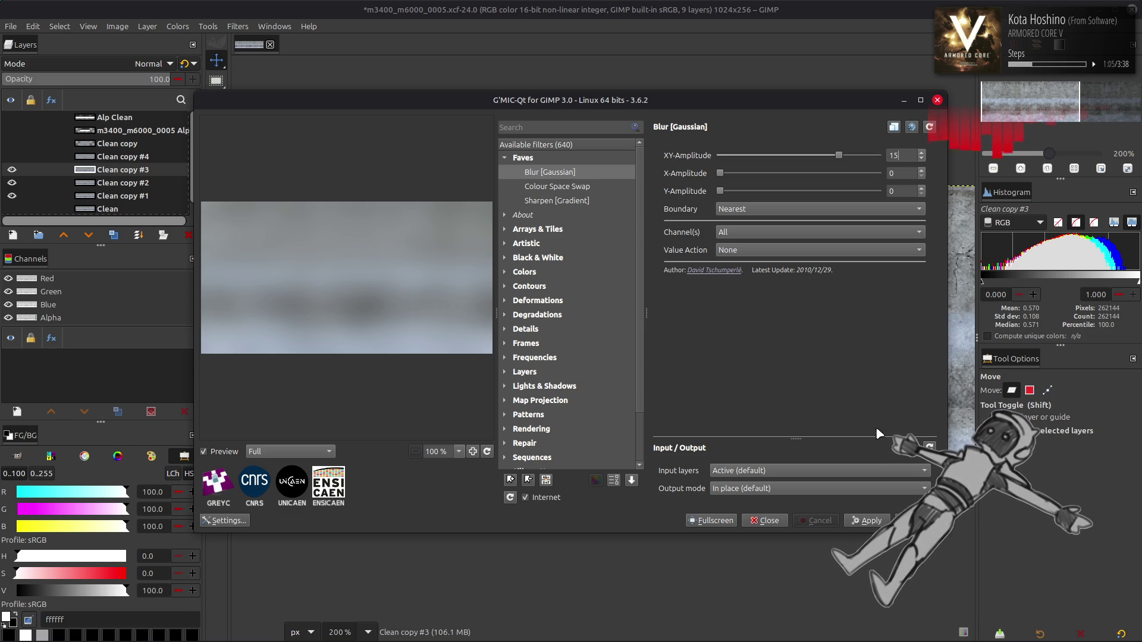
key(Return)
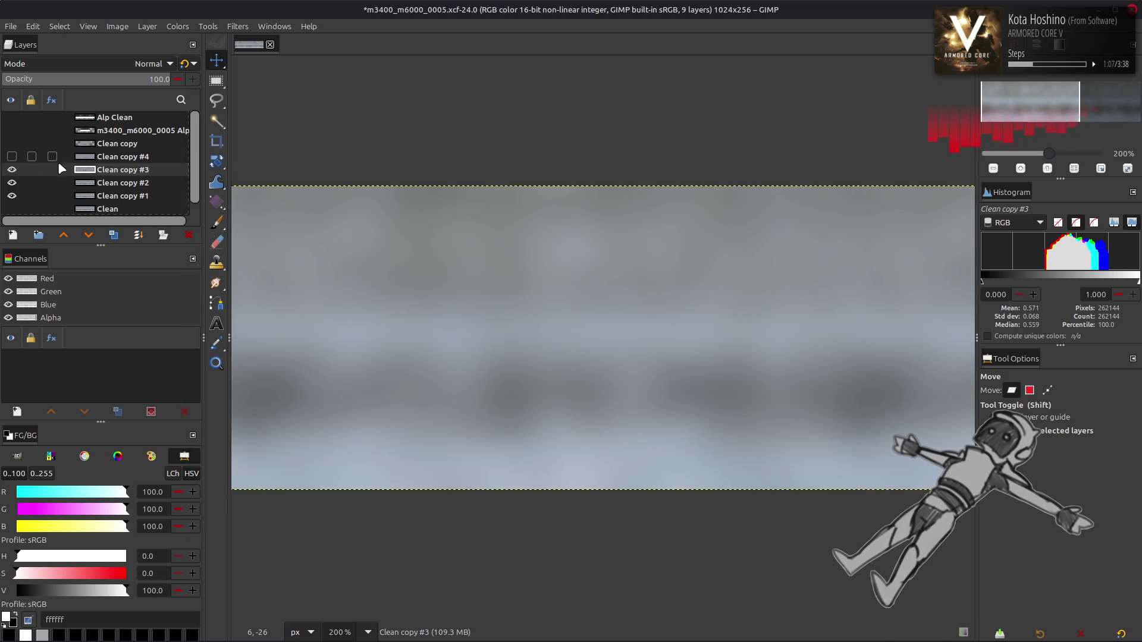
click(12, 169)
Apply the G'MIC Gaussian blur to Clean copy #2, hide it, then blur Clean copy #1
click(119, 182)
click(238, 26)
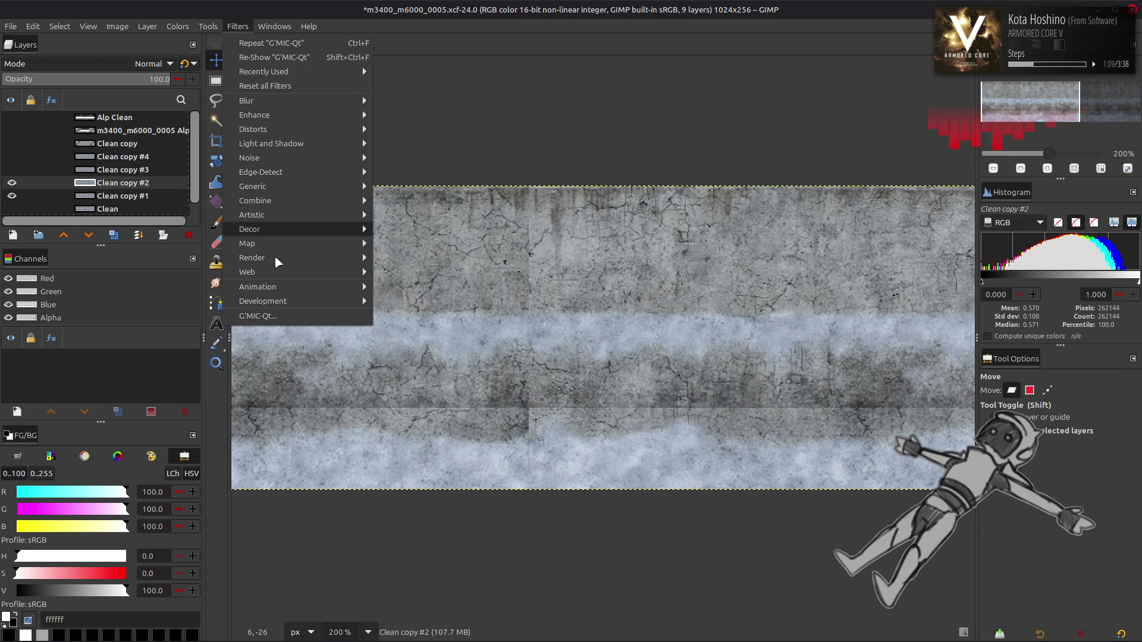
click(279, 316)
text(10)
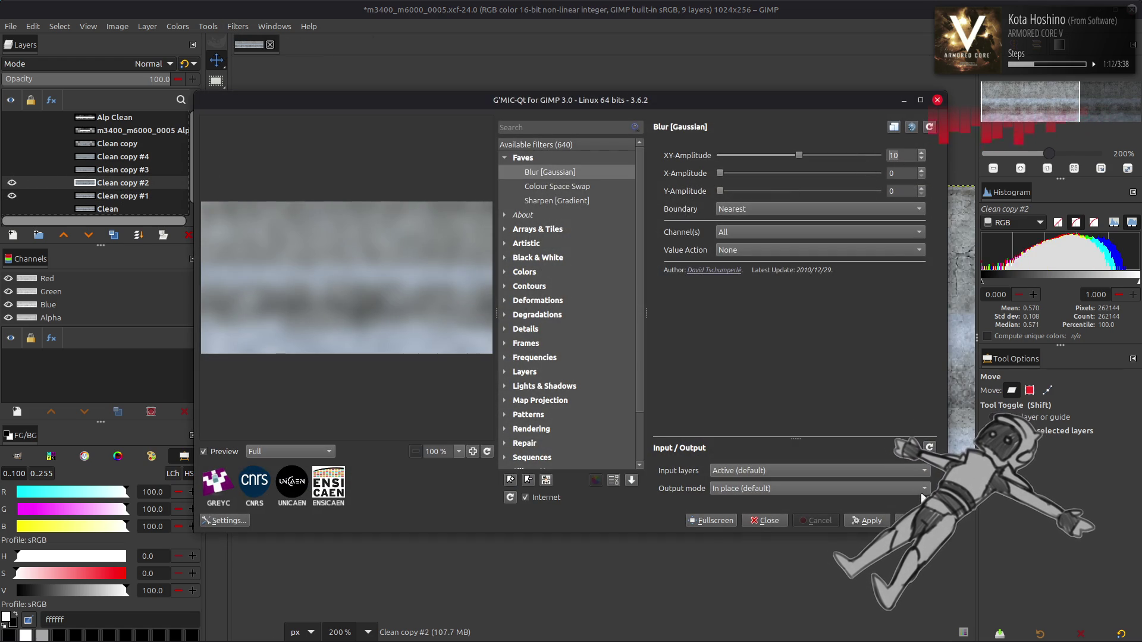
key(Return)
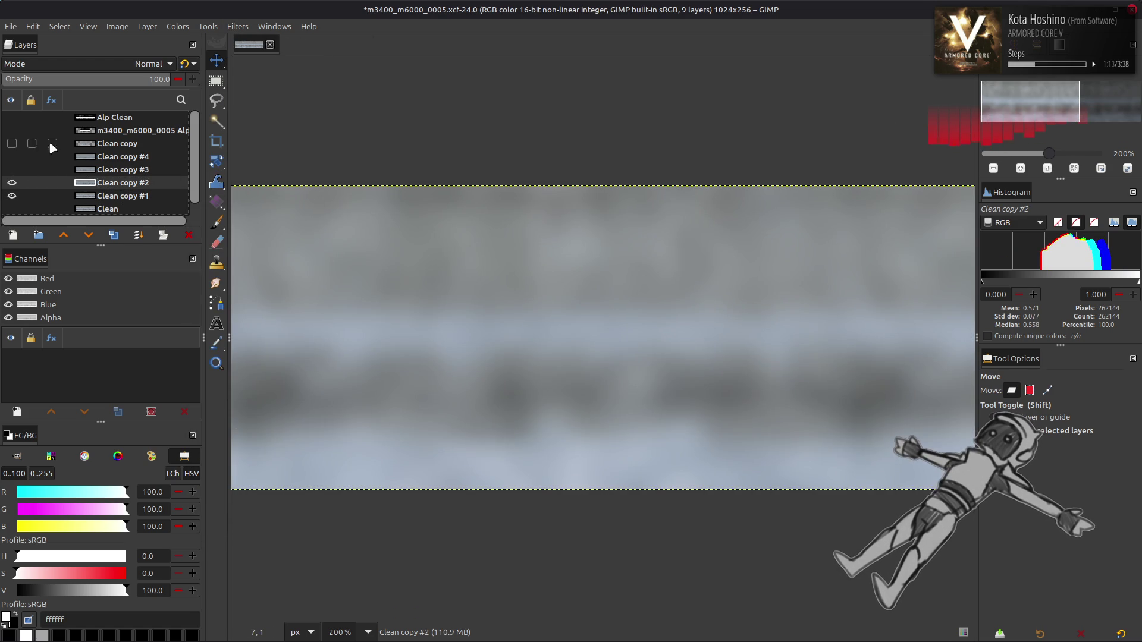
click(12, 183)
click(118, 195)
click(237, 26)
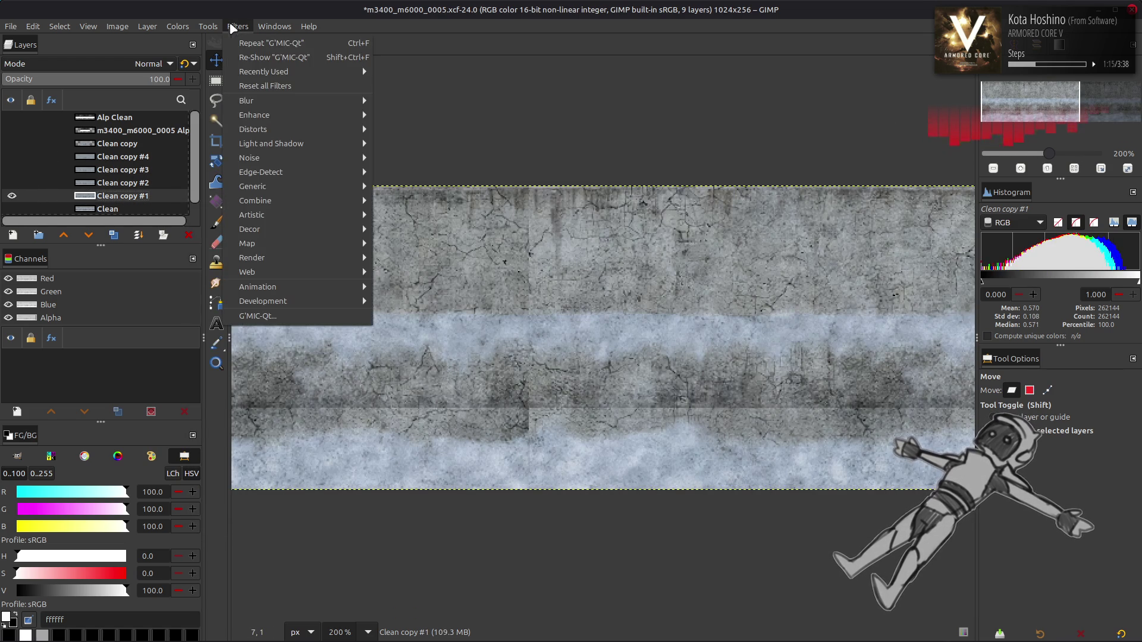
click(297, 316)
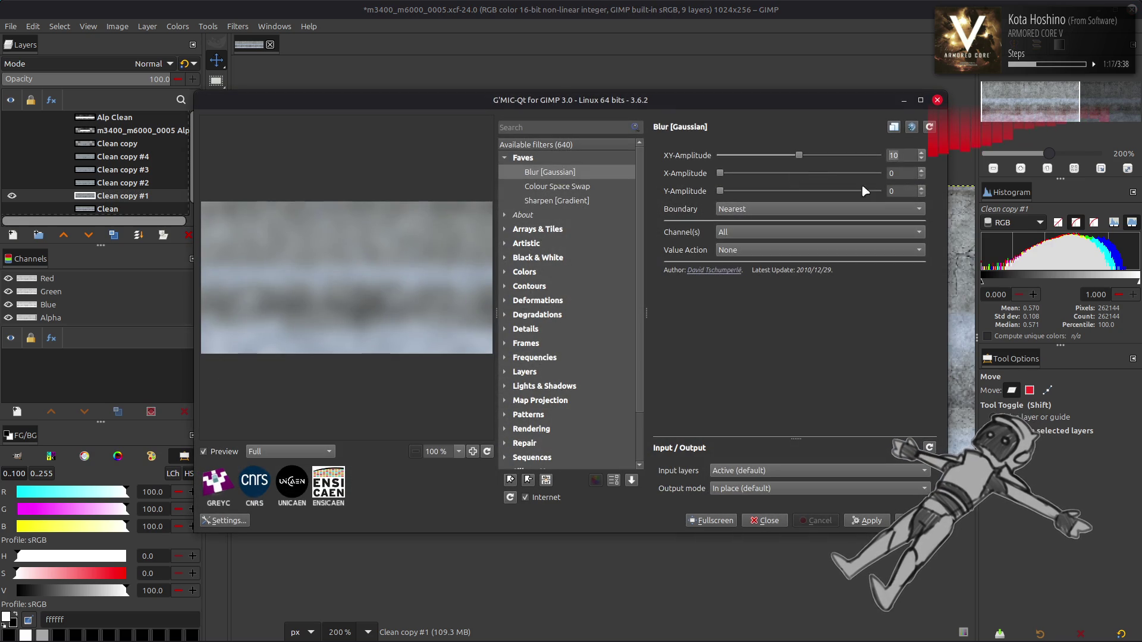
key(Return)
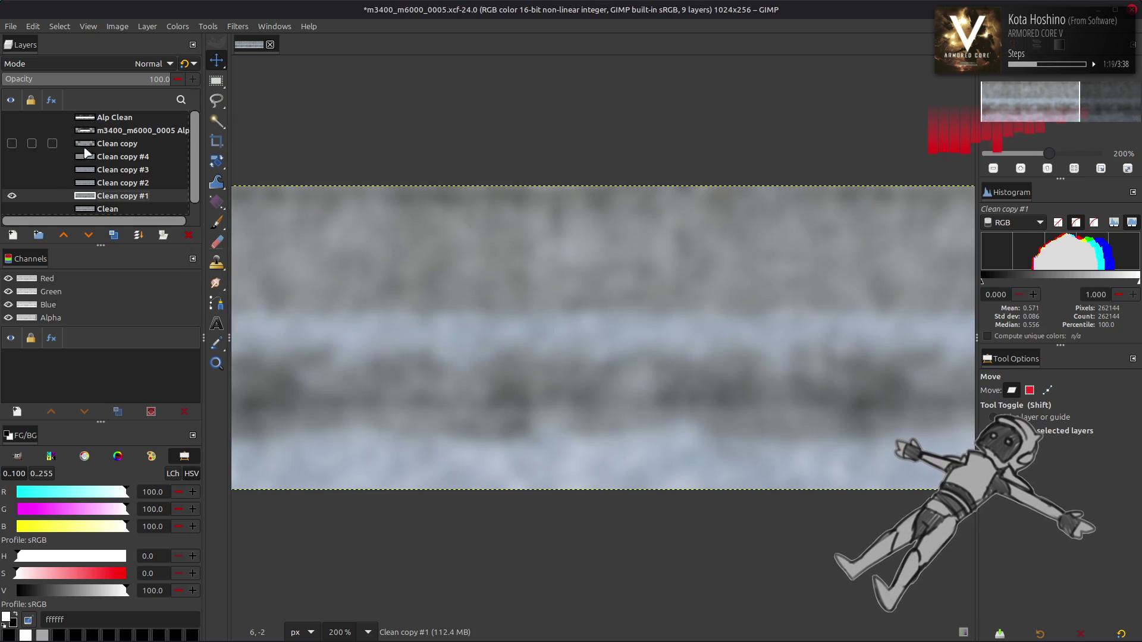
Show copies #2–#4 again and set Clean copy #4's opacity to 50
click(11, 185)
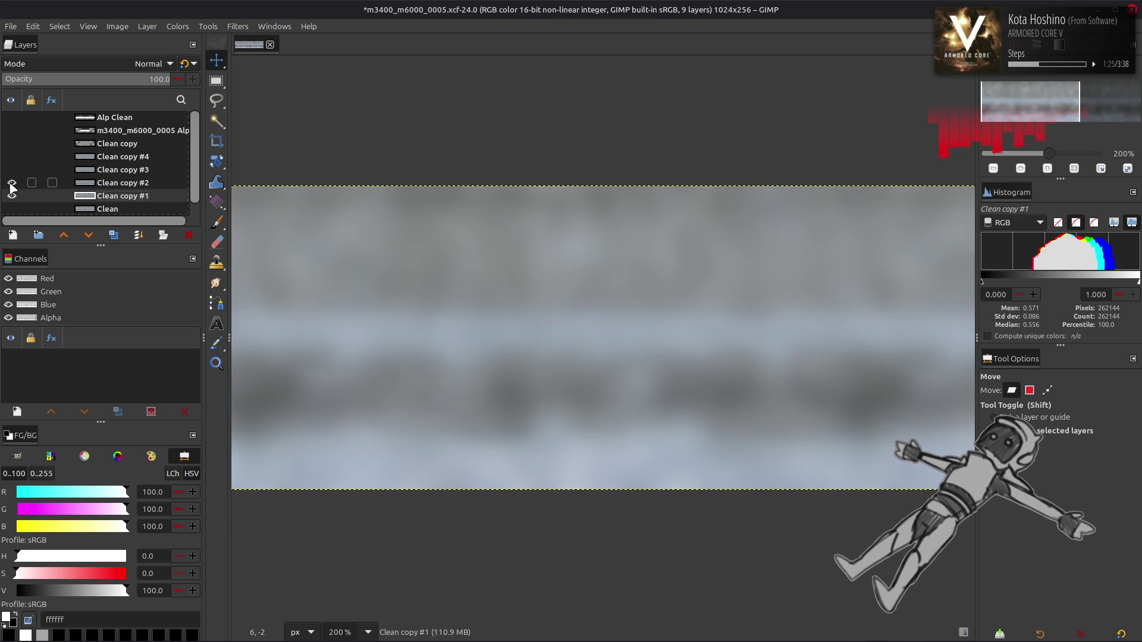
click(11, 184)
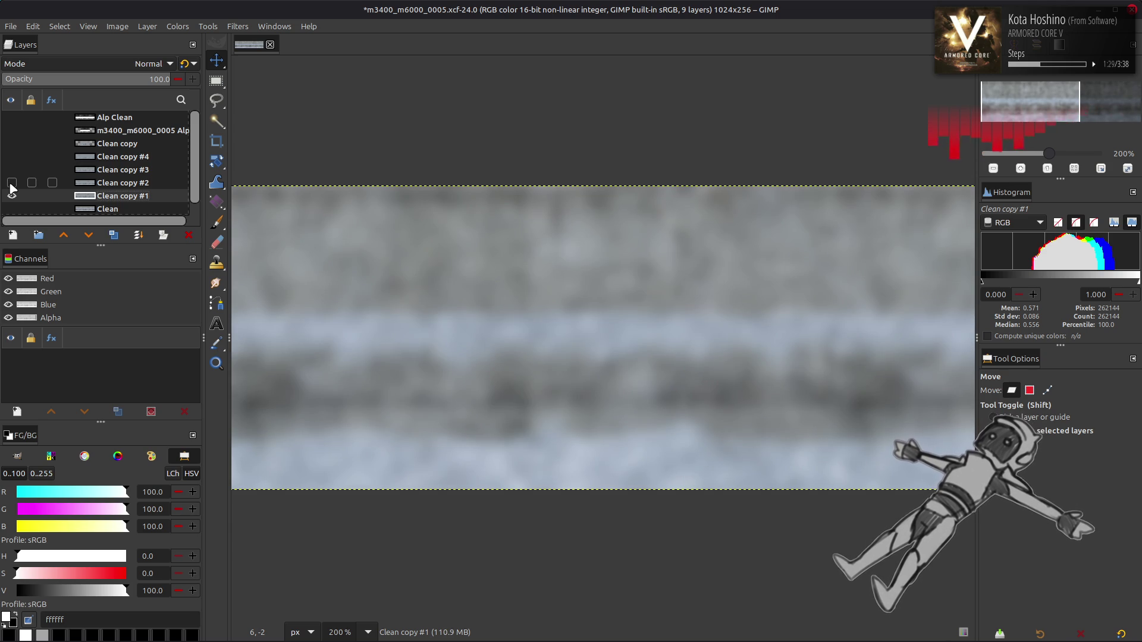
click(11, 182)
click(11, 169)
click(11, 156)
click(111, 157)
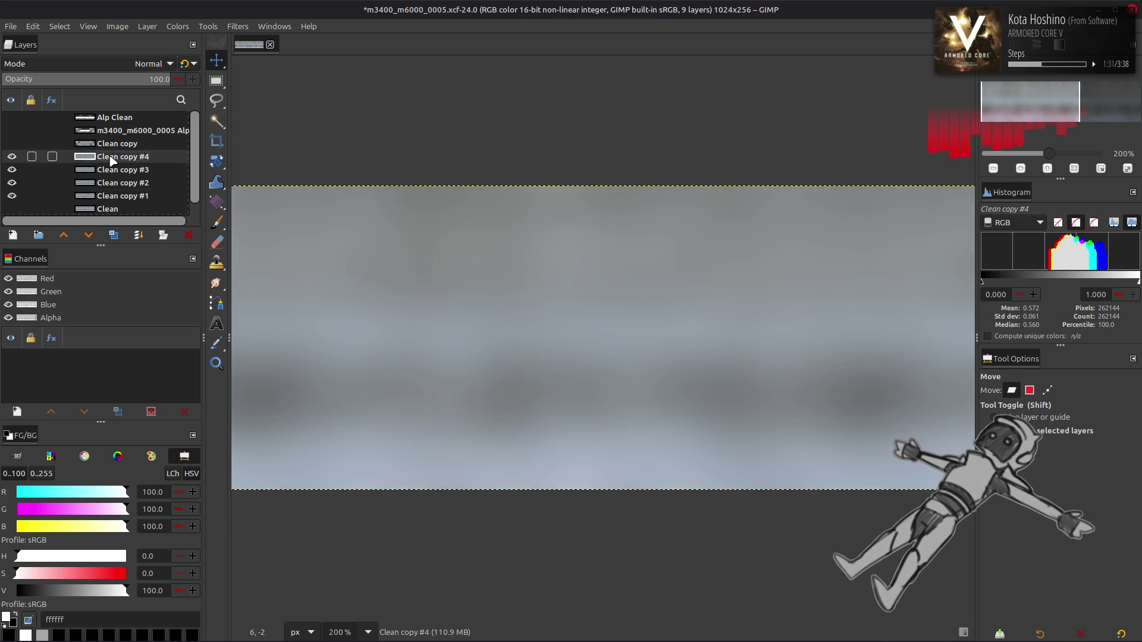
text(50)
key(Return)
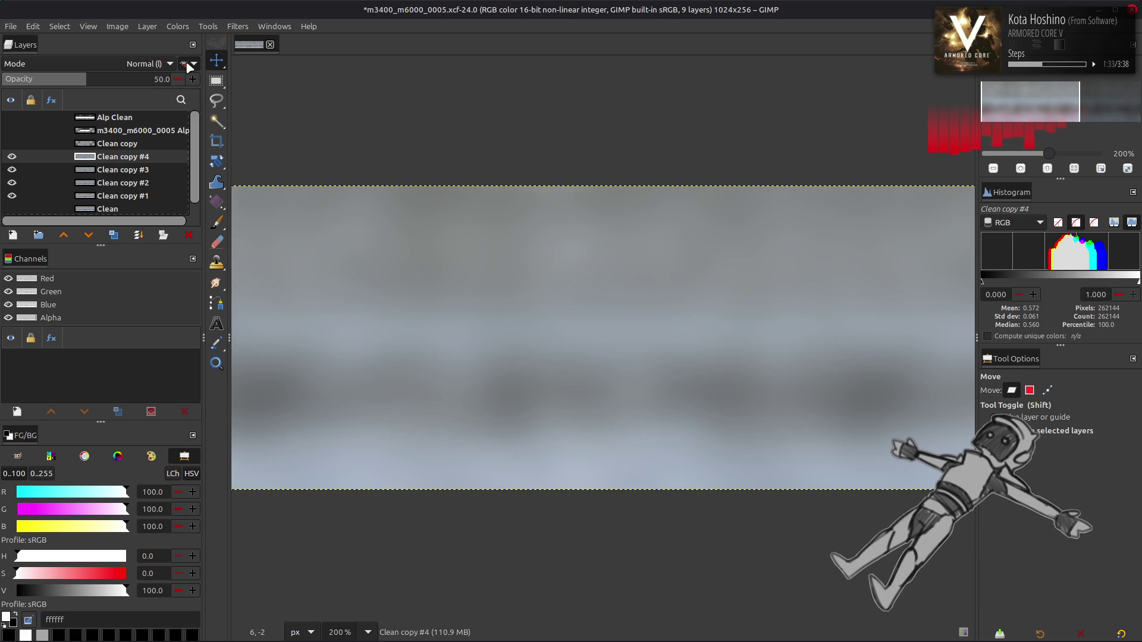
right_click(89, 156)
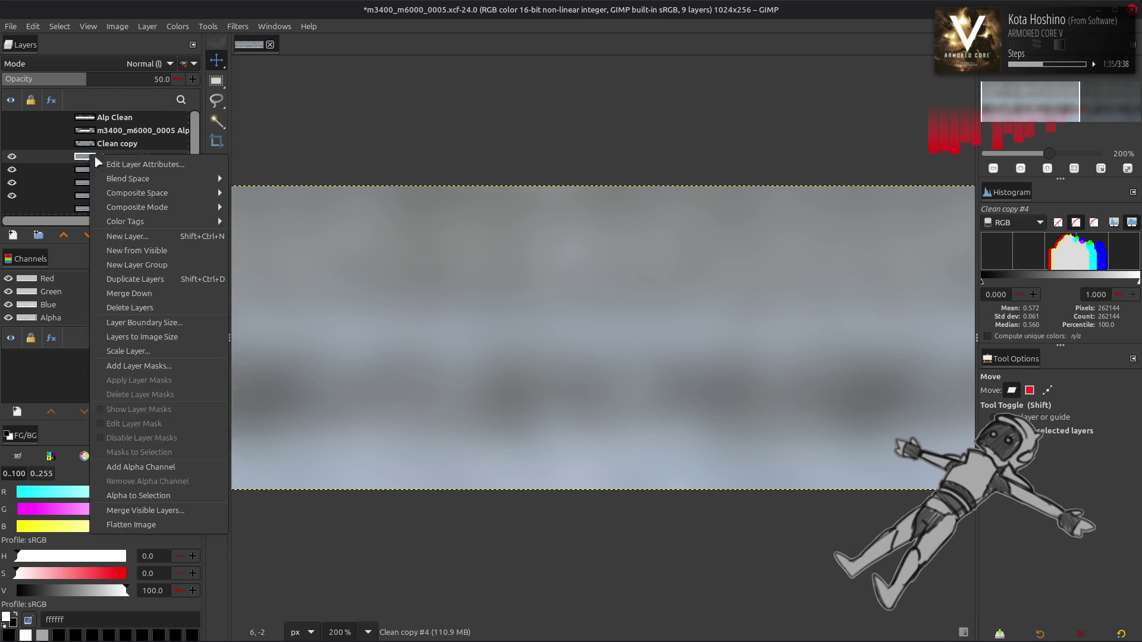
Remove copies #4, #3 and #2 (setting 50 opacity along the way), then show and select Clean copy
click(125, 300)
text(0)
key(Return)
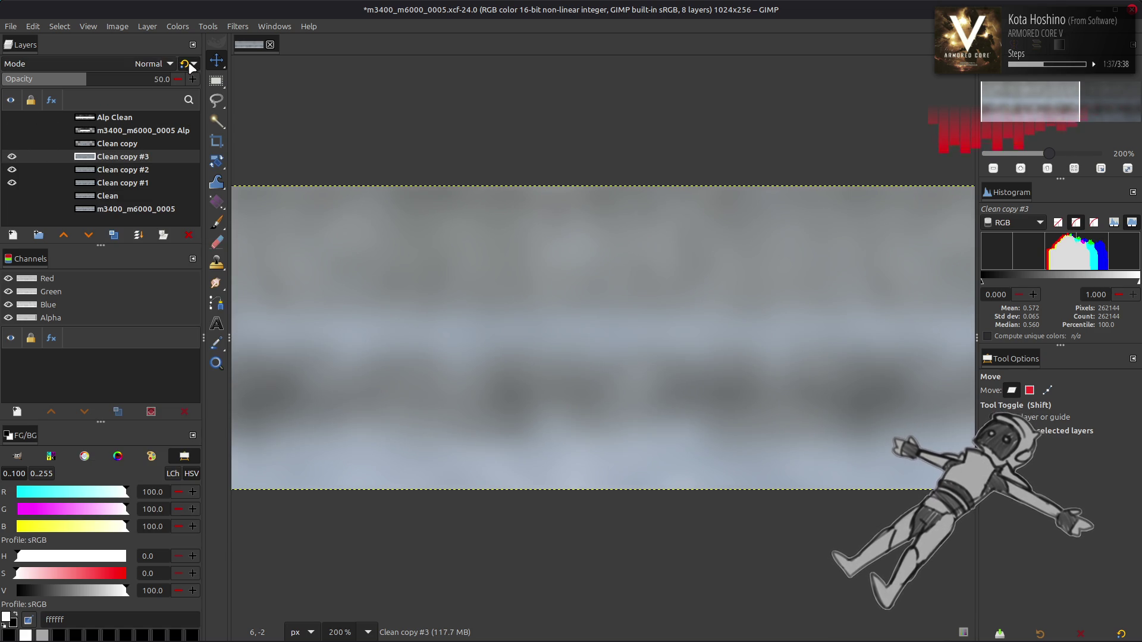
right_click(95, 157)
click(125, 301)
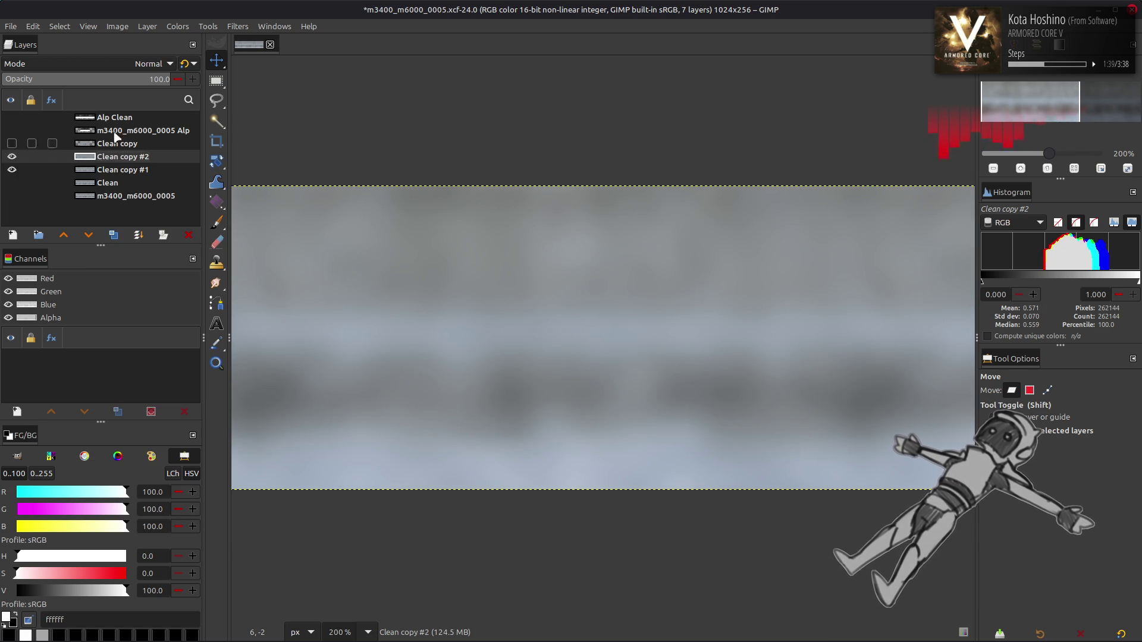
click(133, 83)
text(50)
key(Return)
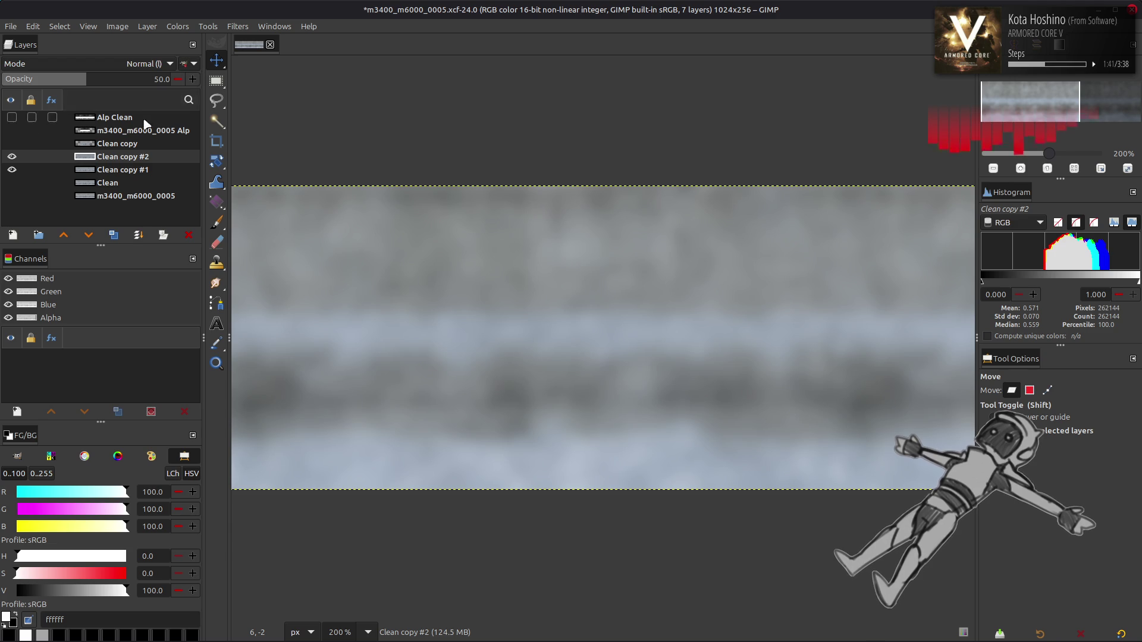
key(Delete)
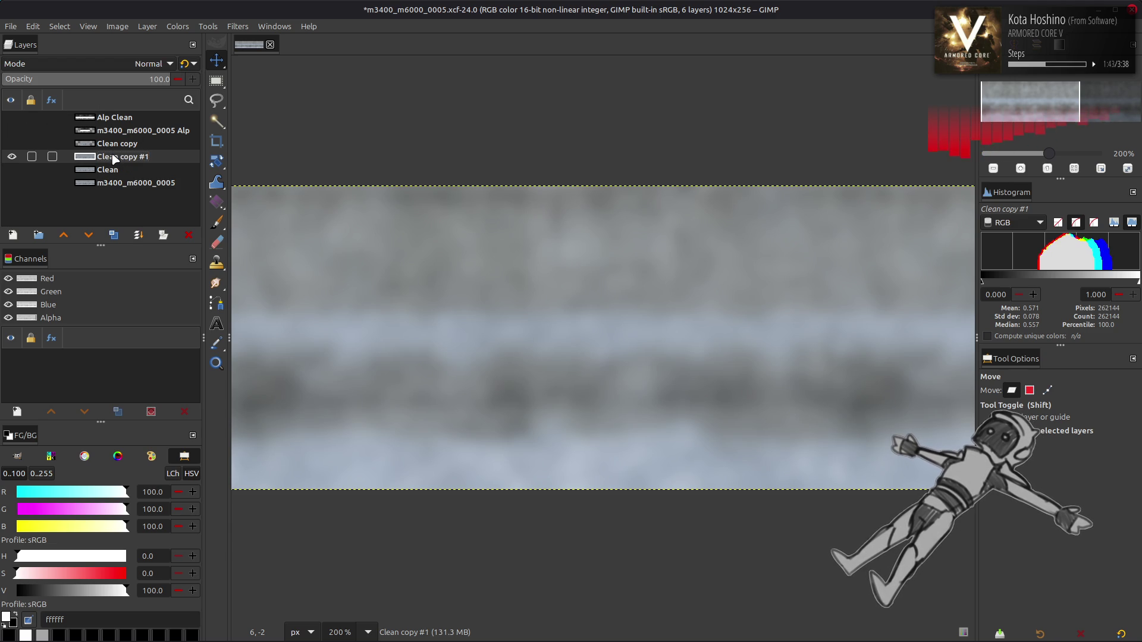
click(12, 144)
click(119, 144)
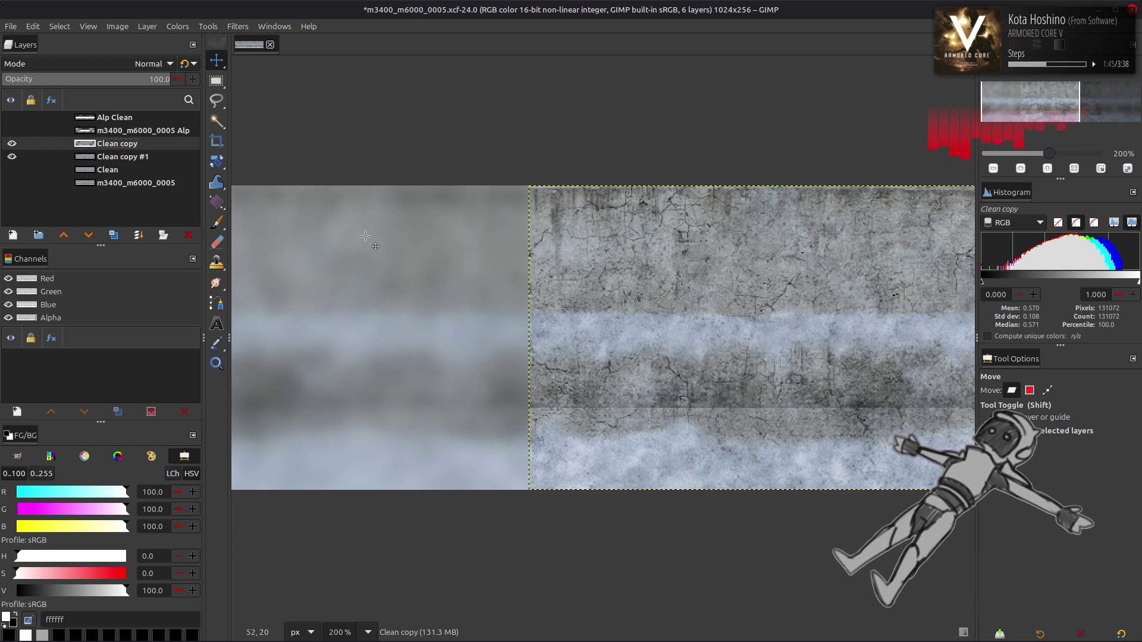
Duplicate the layer twice and blur Clean copy #4 at maximum strength 20, then hide it
click(115, 235)
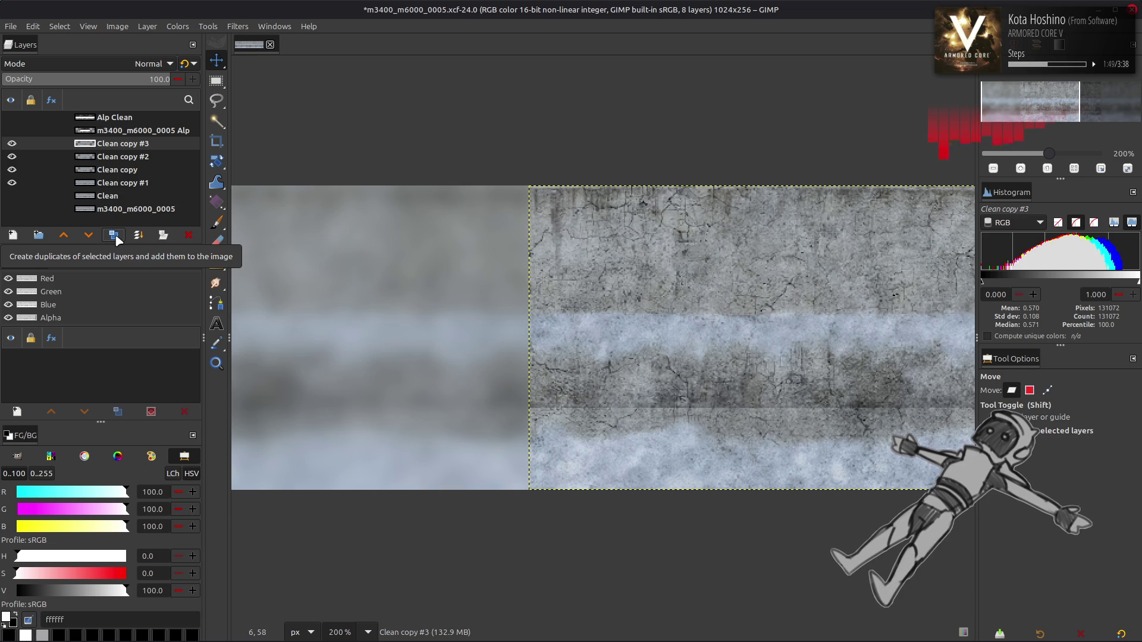
click(114, 235)
click(237, 26)
click(493, 271)
drag(760, 157, 879, 156)
key(Return)
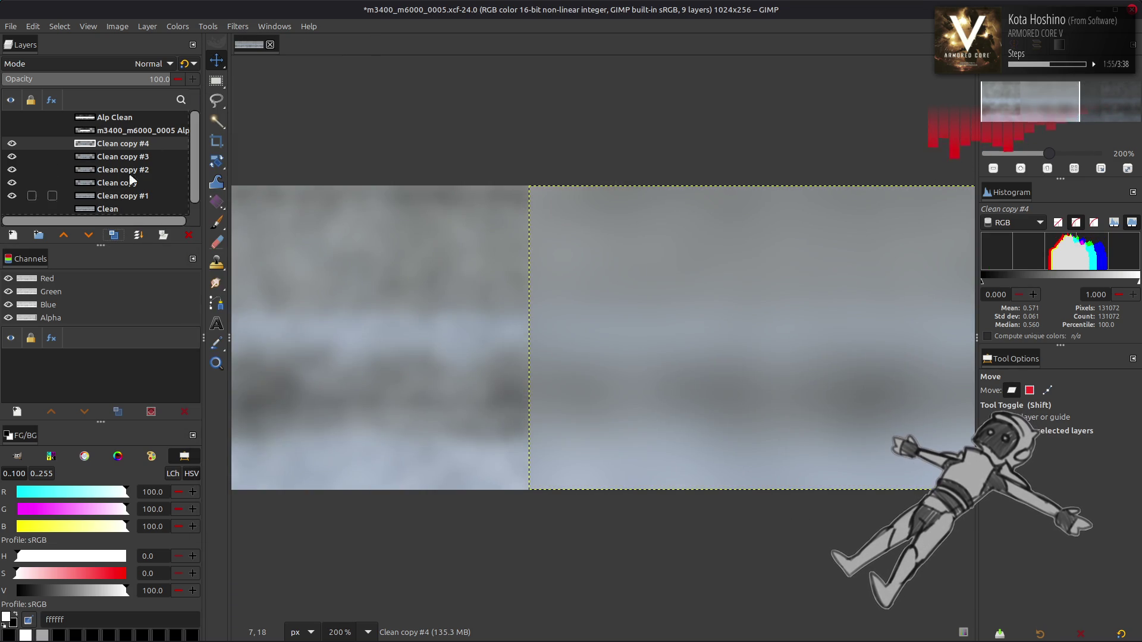
click(11, 144)
Apply the G'MIC Gaussian blur to Clean copy #3 and hide it
click(137, 157)
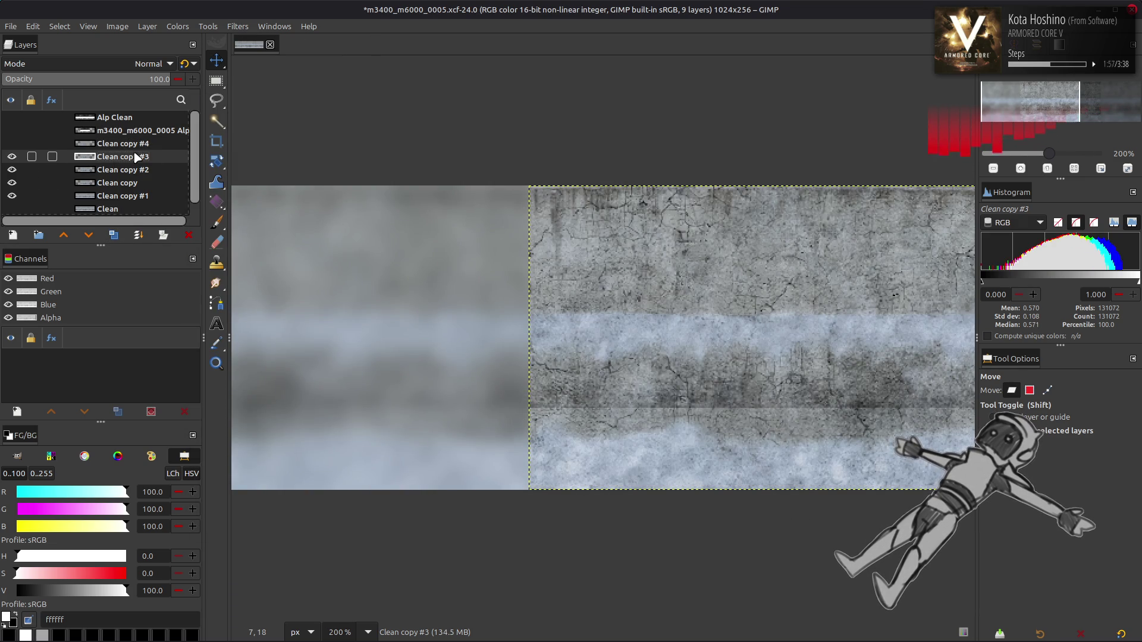
click(238, 27)
click(293, 313)
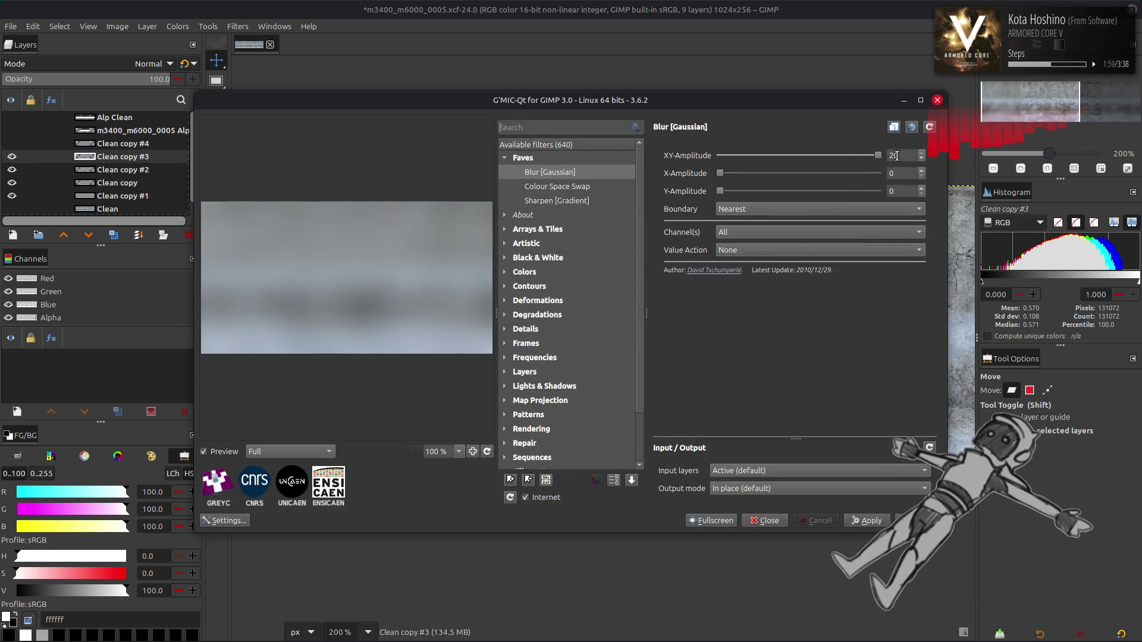
click(914, 521)
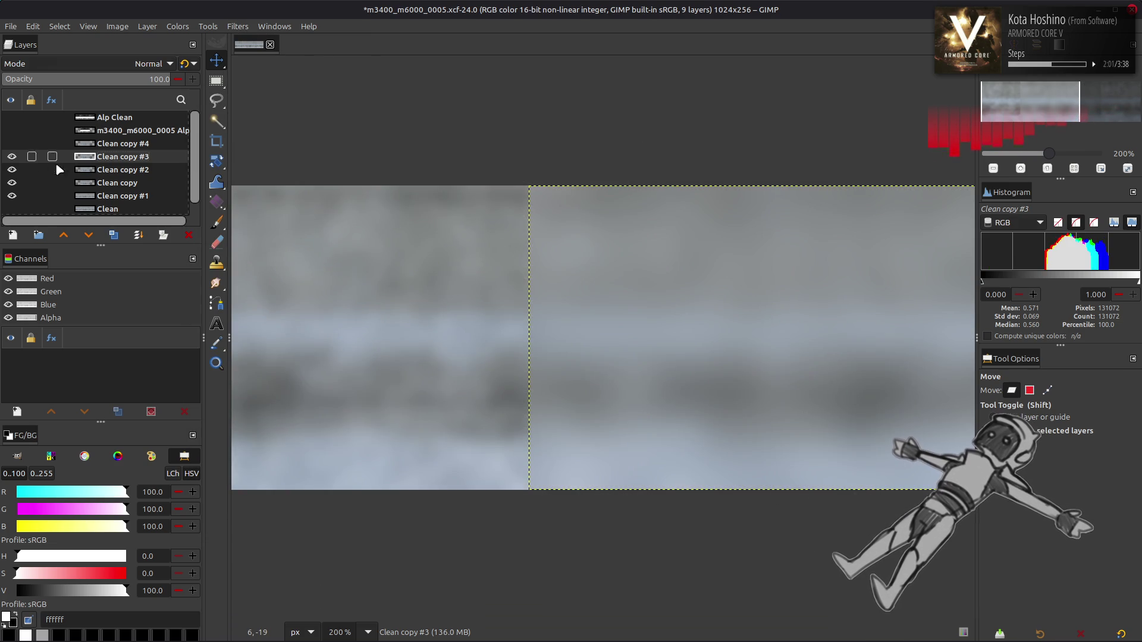
click(12, 156)
Blur Clean copy #2 with G'MIC Gaussian strength 10, then hide it
click(110, 171)
click(237, 26)
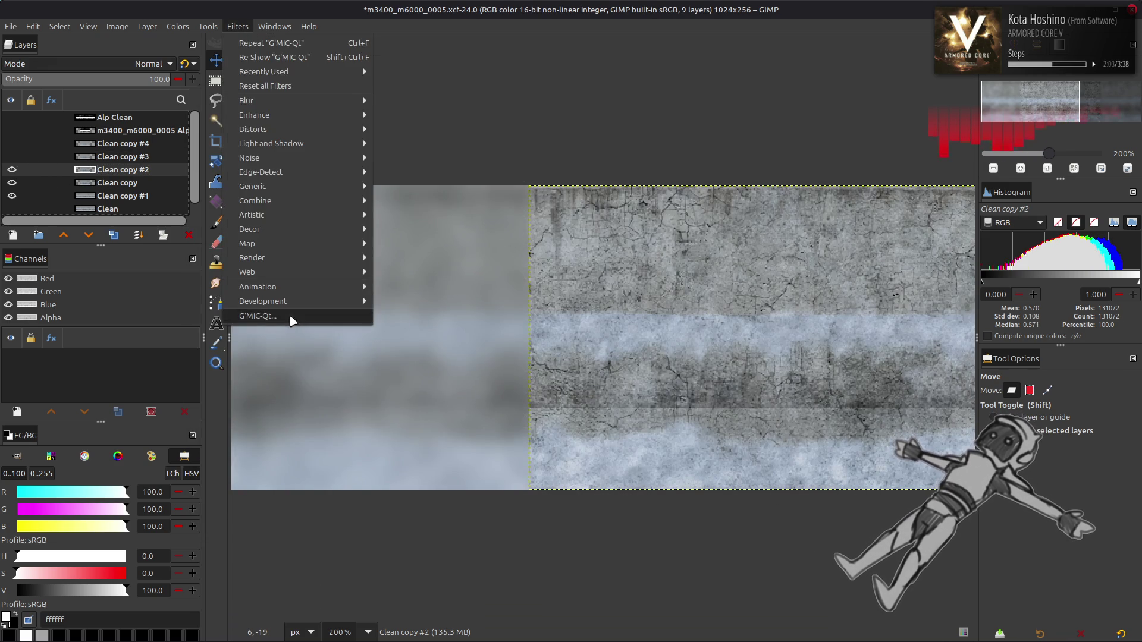
click(293, 313)
double_click(892, 156)
text(10)
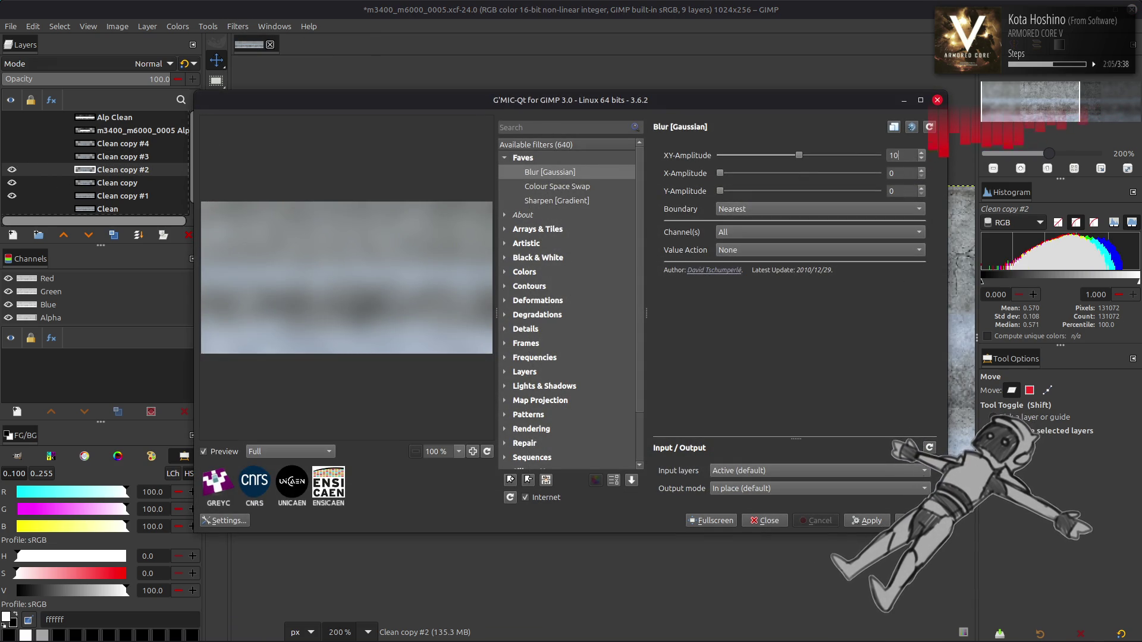
key(Return)
click(12, 170)
Apply the G'MIC Gaussian blur to the Clean copy layer
click(119, 183)
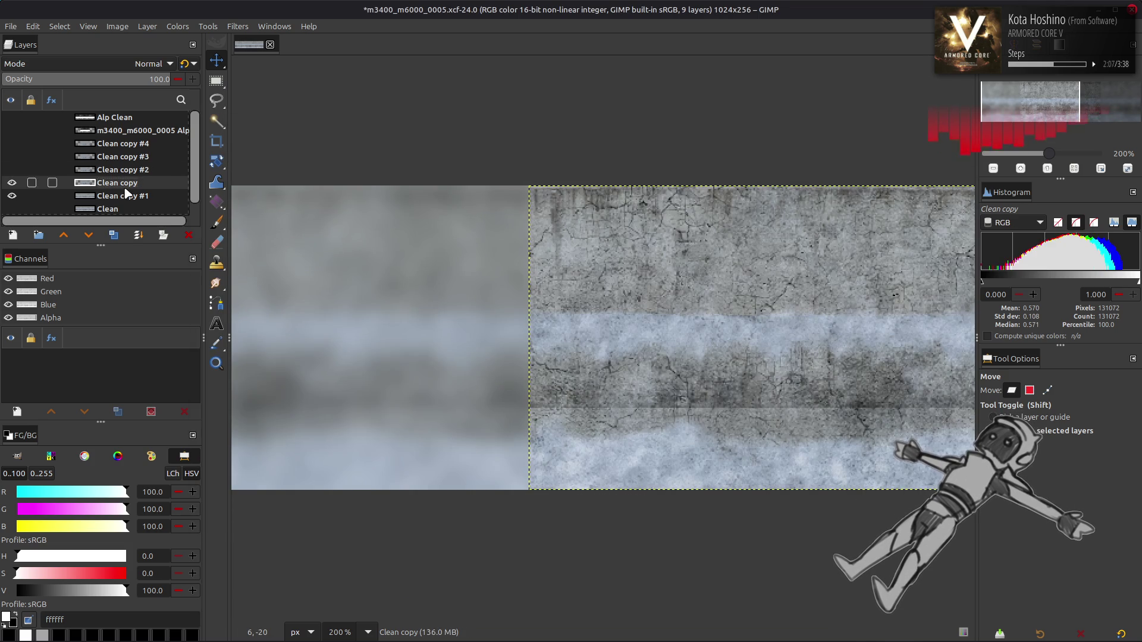
click(232, 28)
click(277, 314)
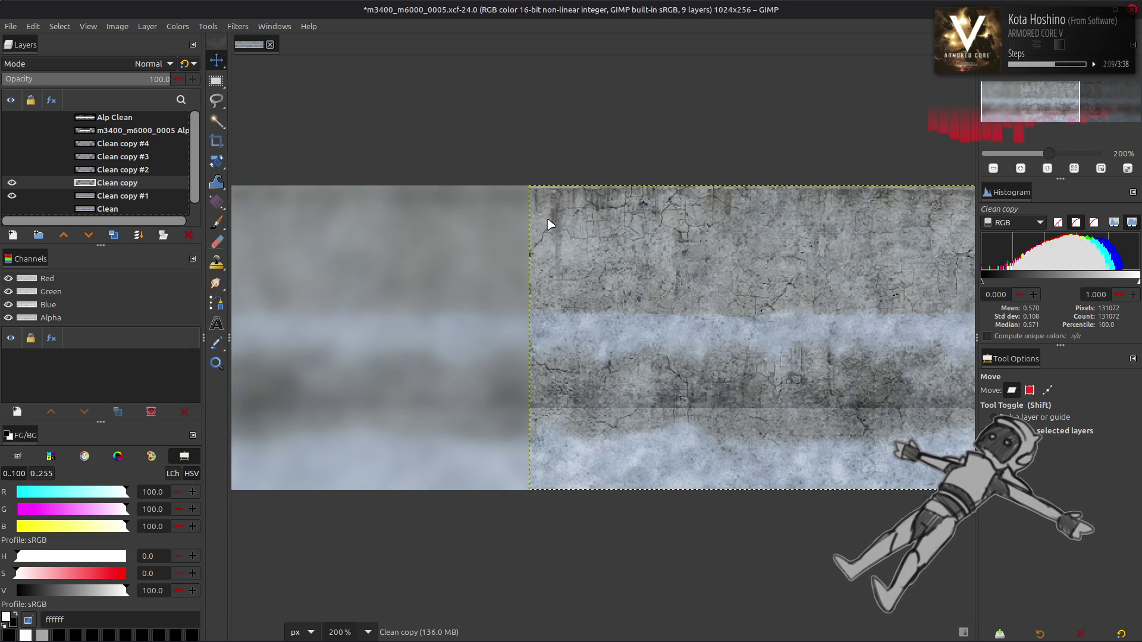
key(Return)
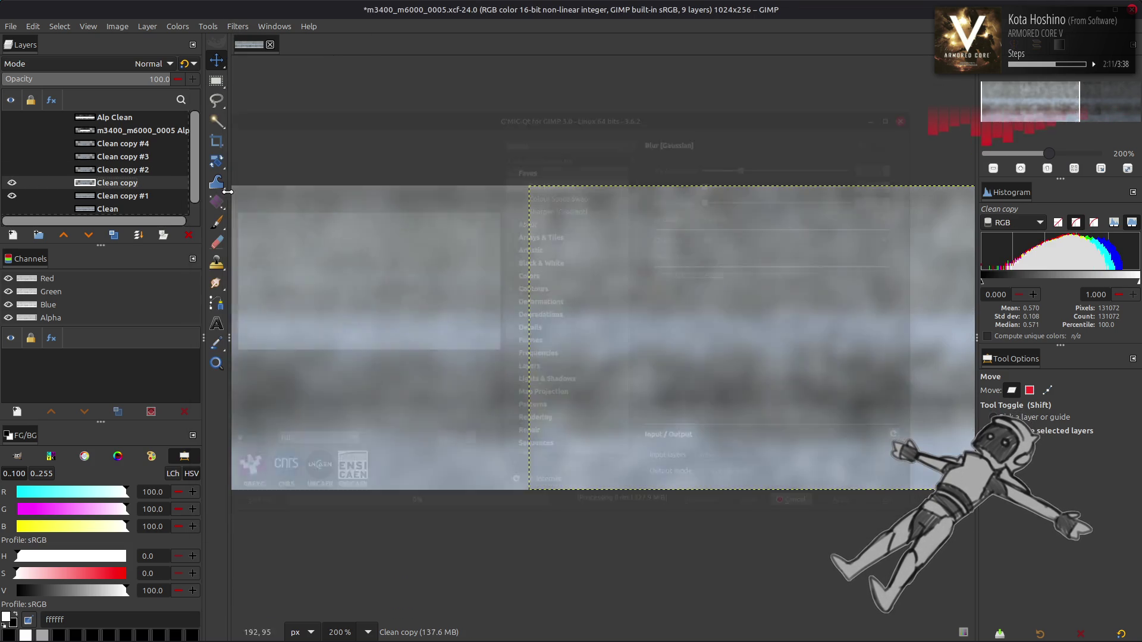
Show copies #2–#4, then delete them, leaving Clean copy and Clean copy #1 above Clean
click(105, 198)
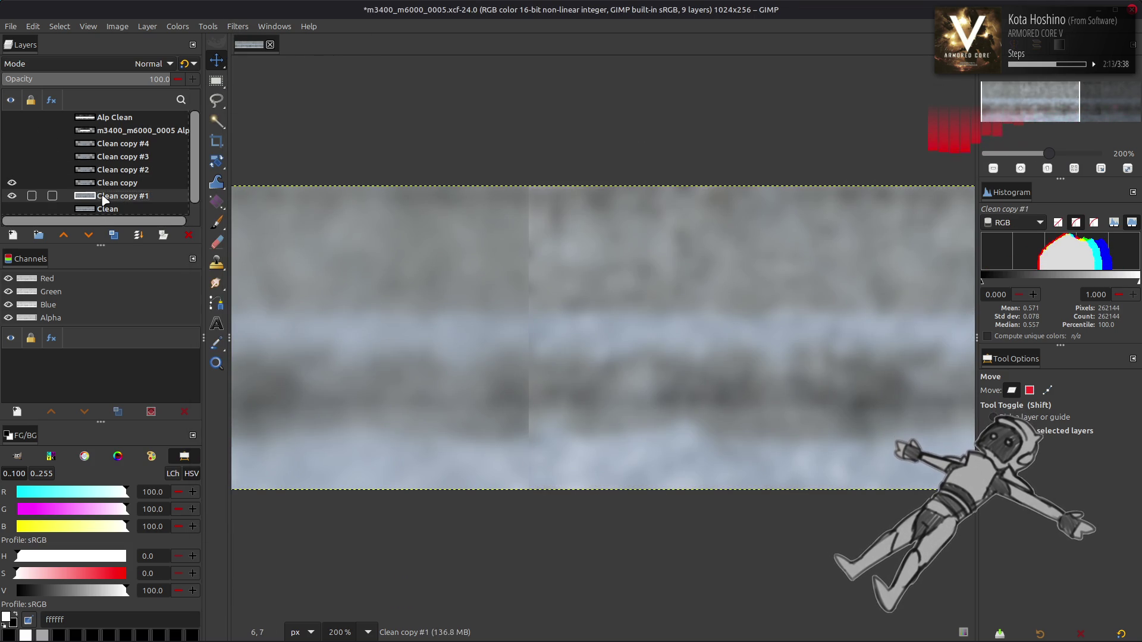
click(12, 170)
click(12, 156)
click(12, 144)
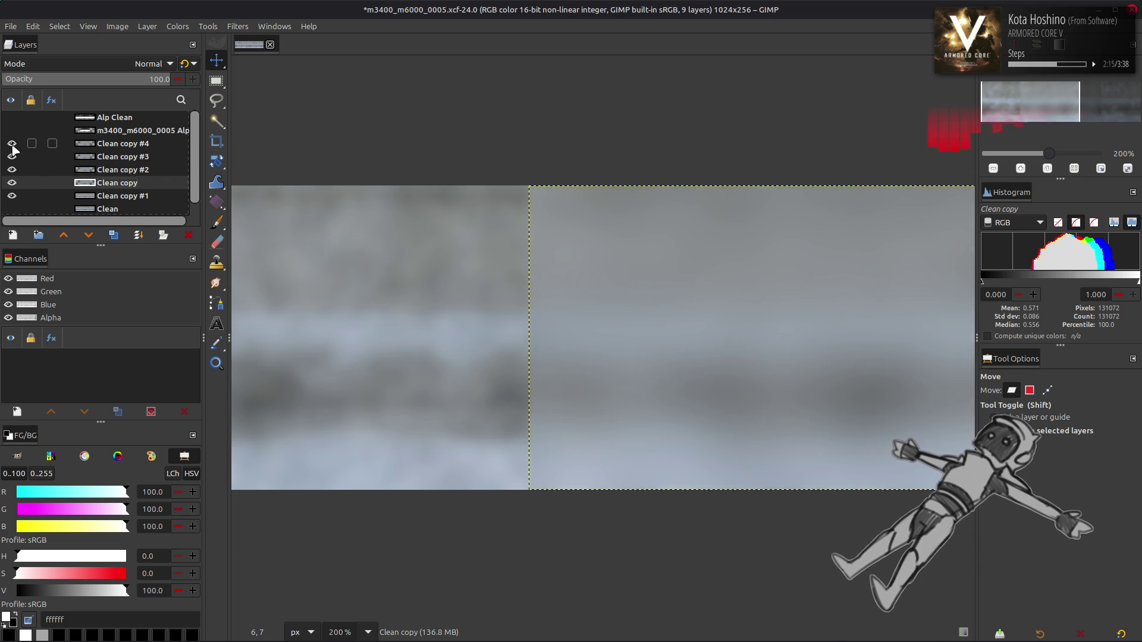
click(119, 143)
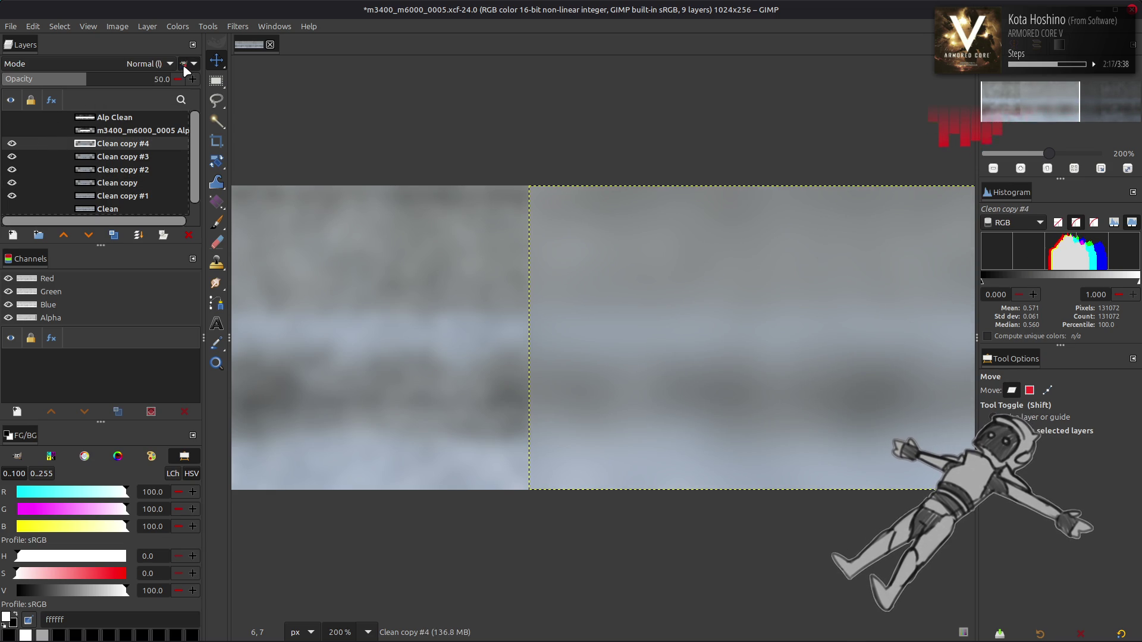
key(Delete)
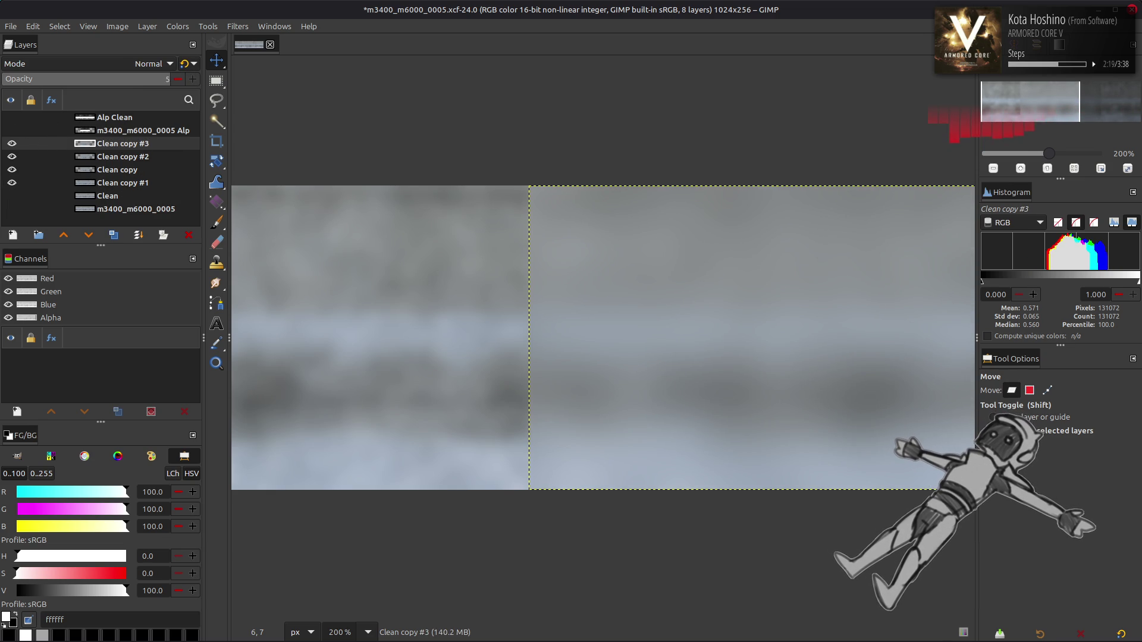
click(188, 64)
key(Delete)
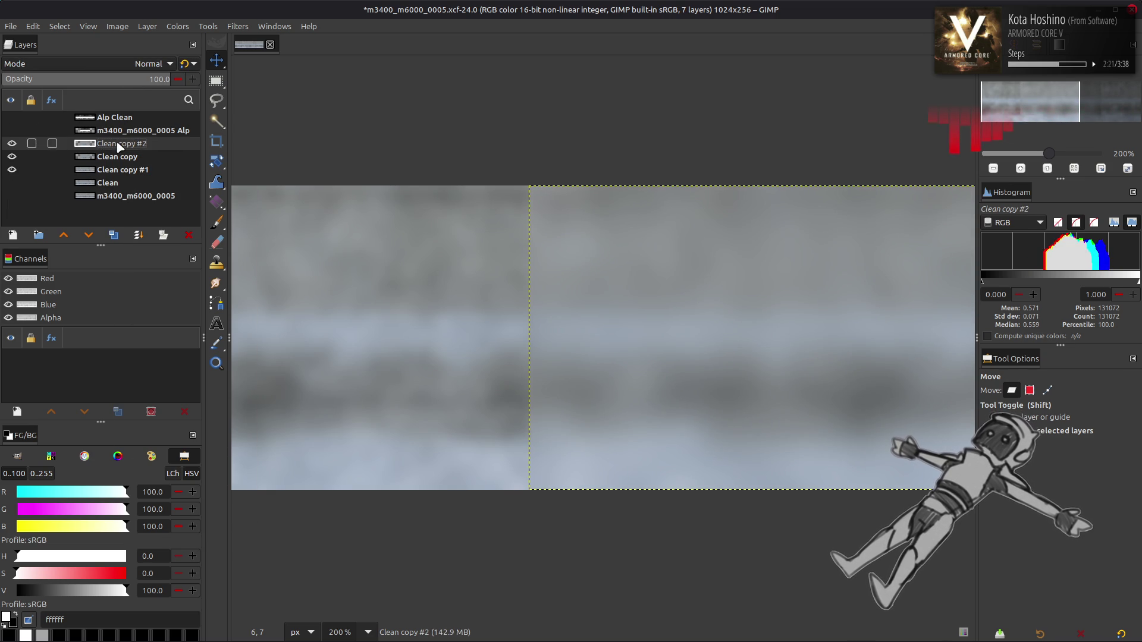
click(194, 65)
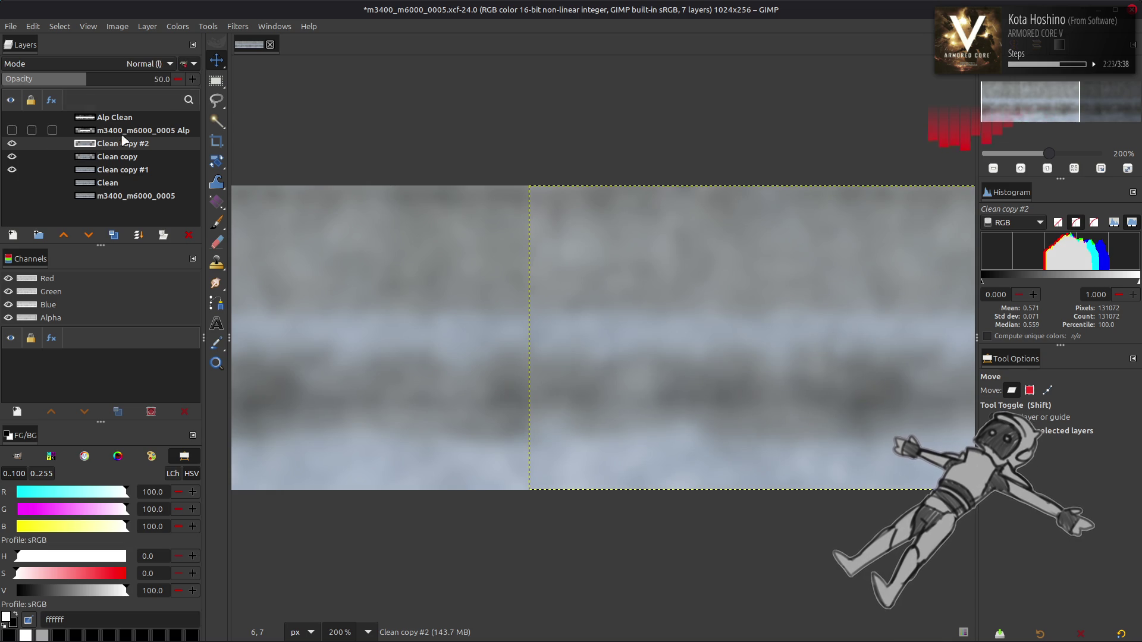
key(Delete)
click(91, 159)
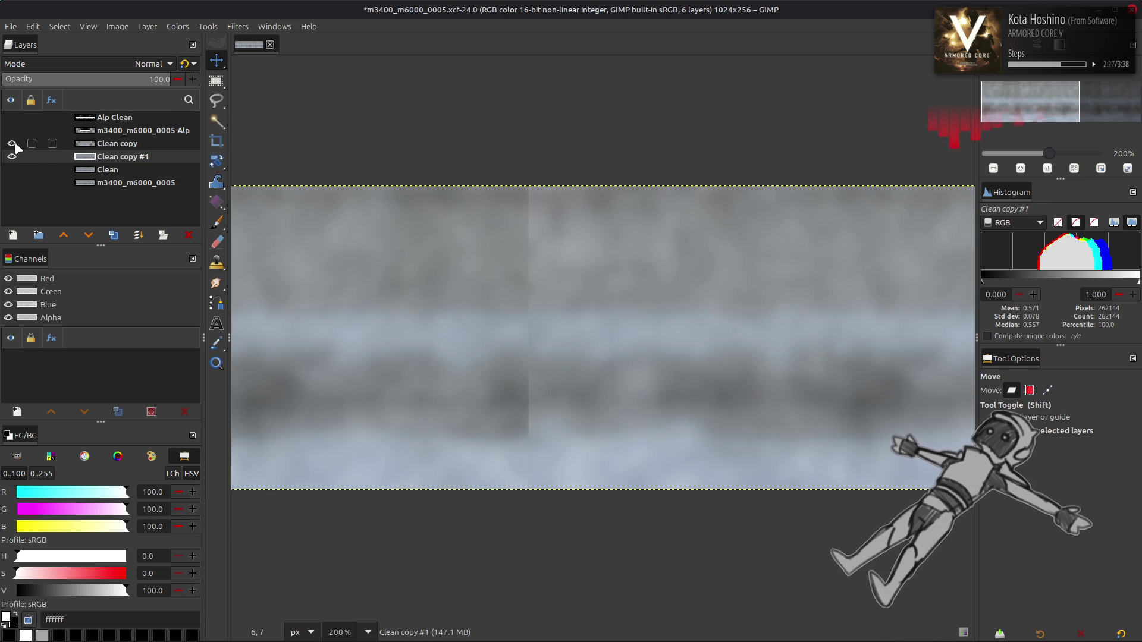
click(113, 146)
click(147, 27)
Offset Clean copy by half its width (256 px) with wrap-around edges
mouse_move(250, 172)
click(301, 259)
click(279, 262)
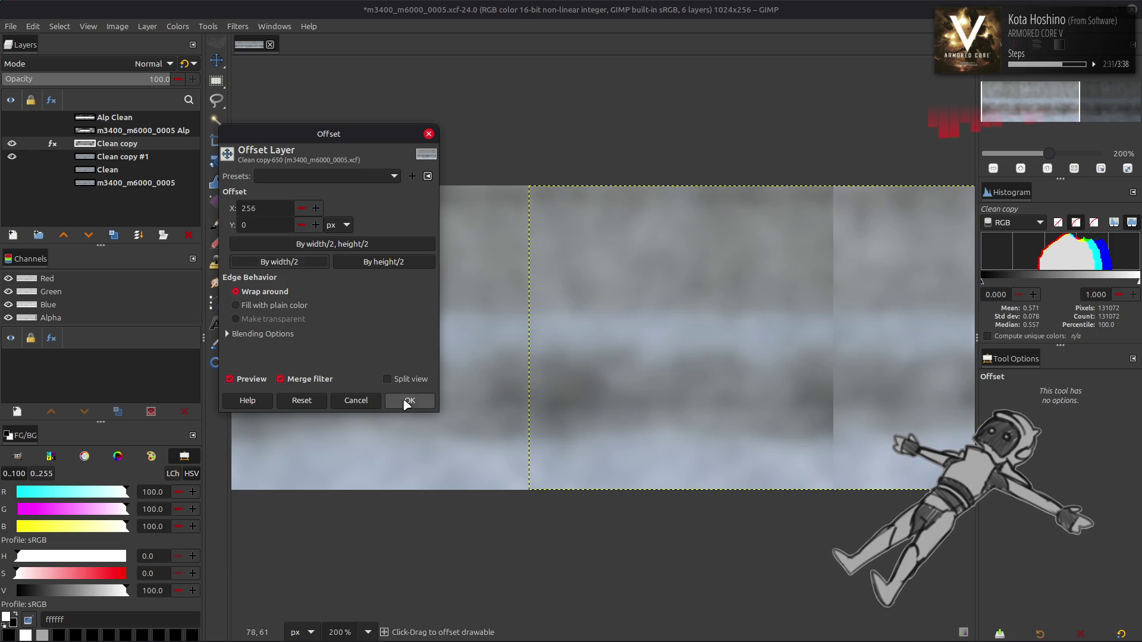
click(407, 400)
key(q)
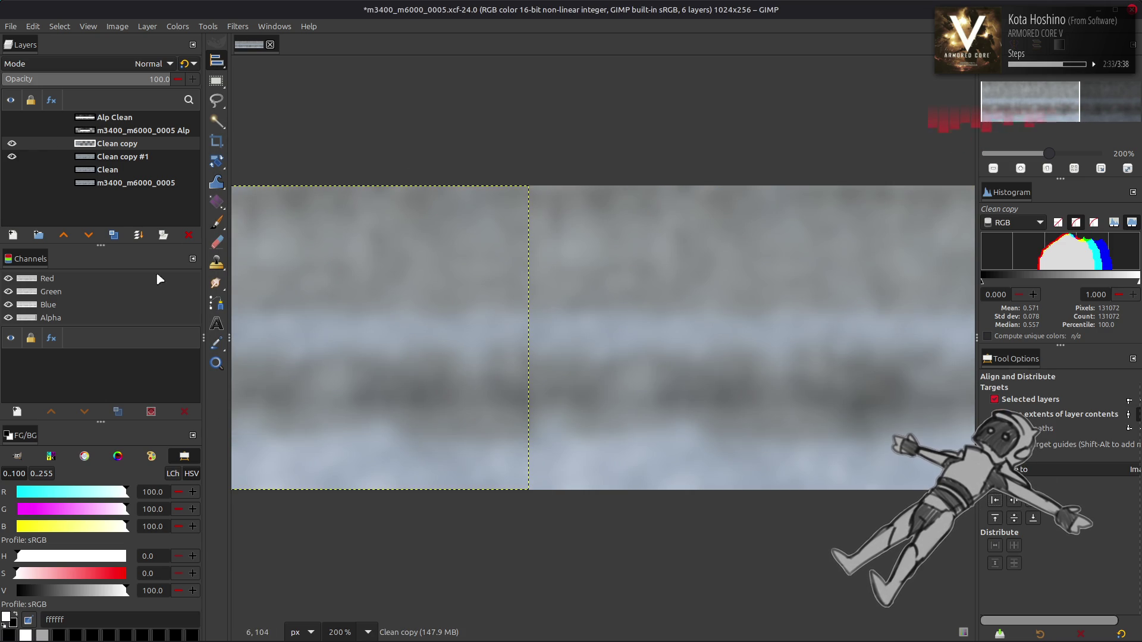
Duplicate and merge down Clean copy, undoing and redoing until it spans the full width
click(113, 235)
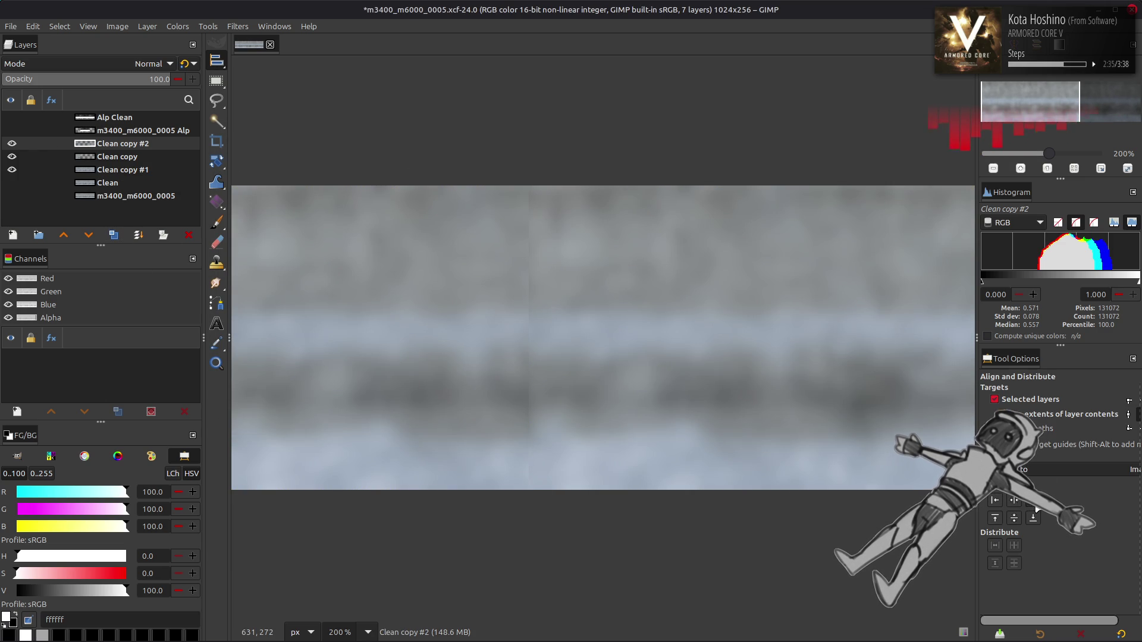
key(ctrl+m)
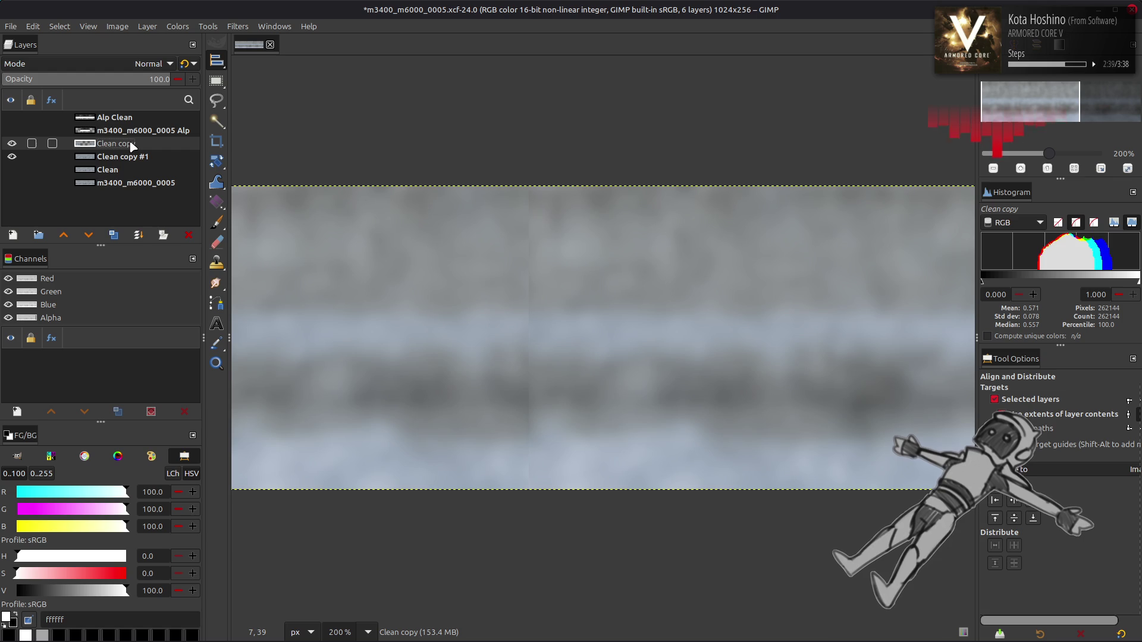
key(ctrl+z)
key(ctrl+z)
key(ctrl+z)
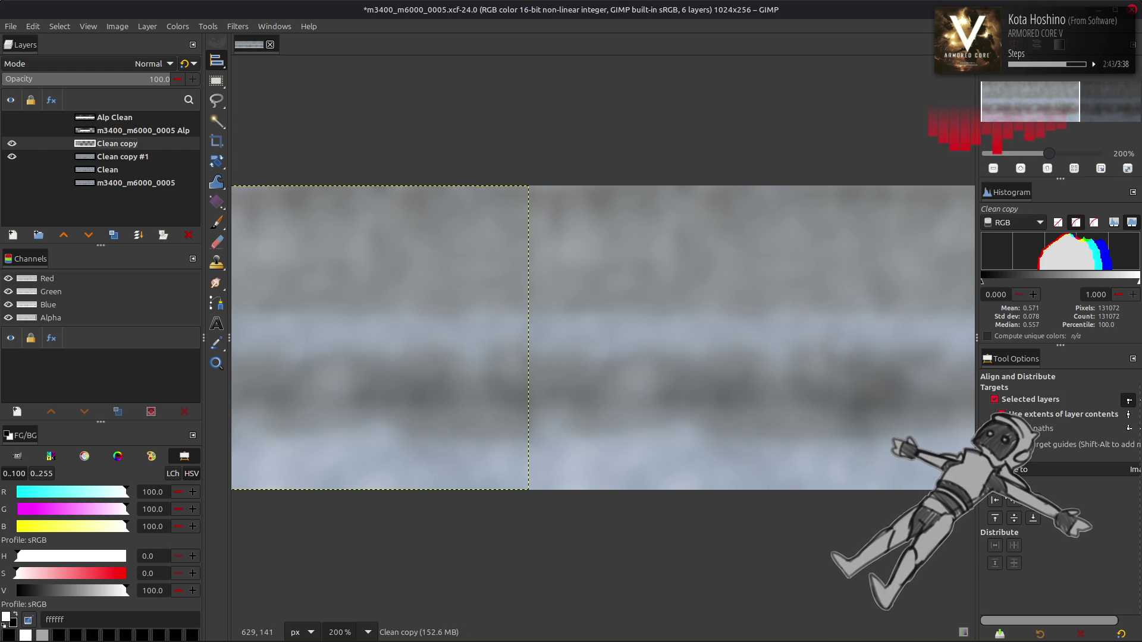
key(ctrl+z)
key(shift+ctrl+d)
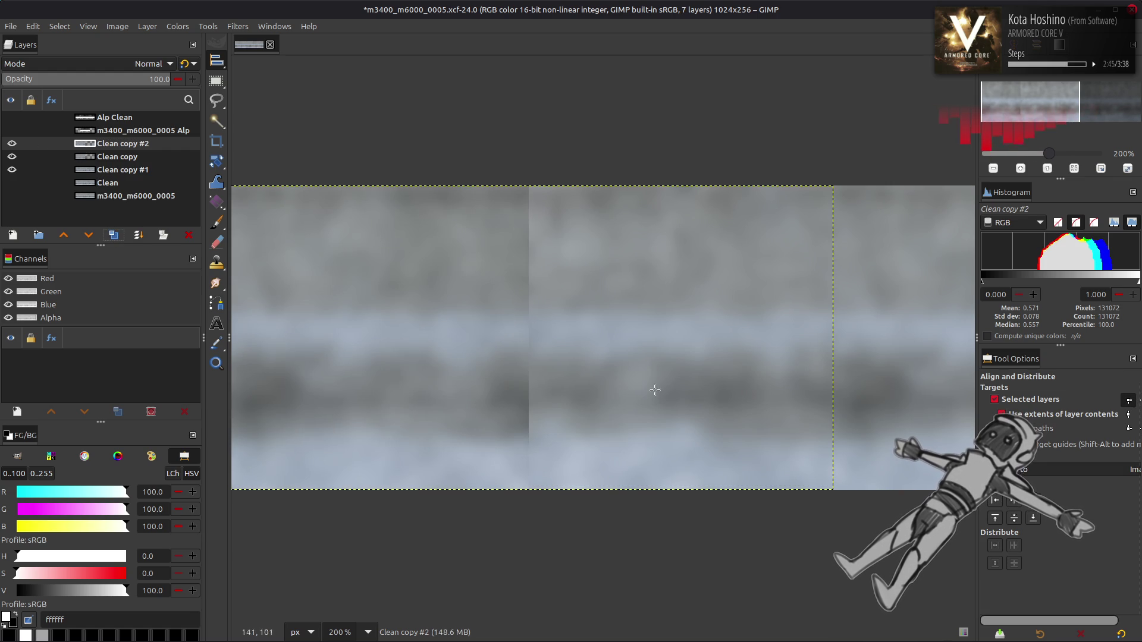
key(ctrl+z)
key(ctrl+z)
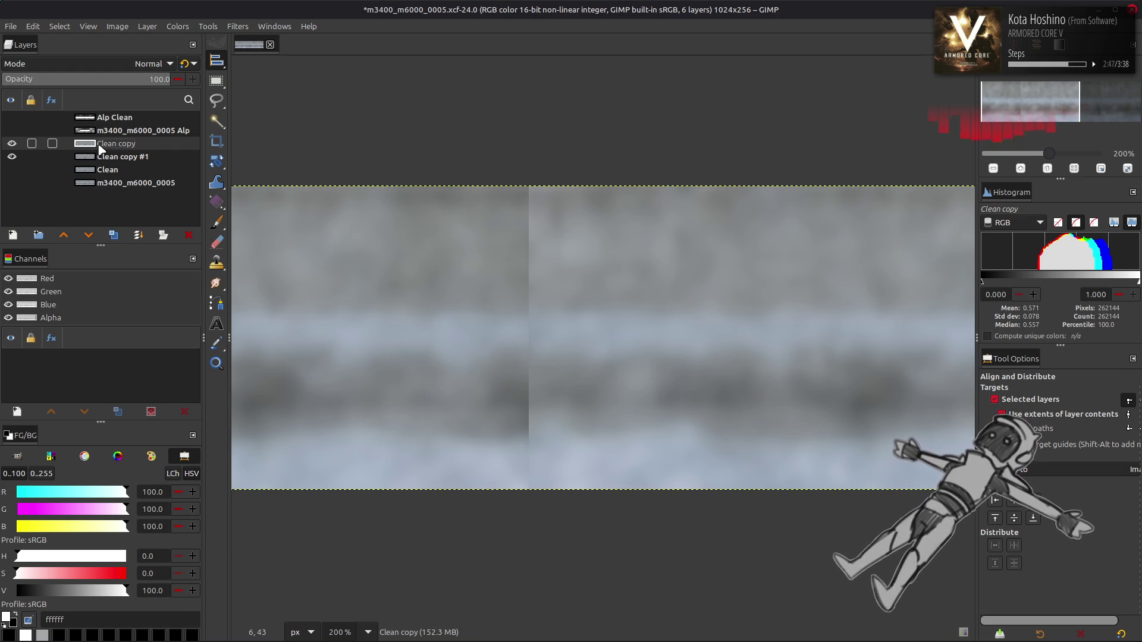
key(m)
scroll(603, 296, right, 5)
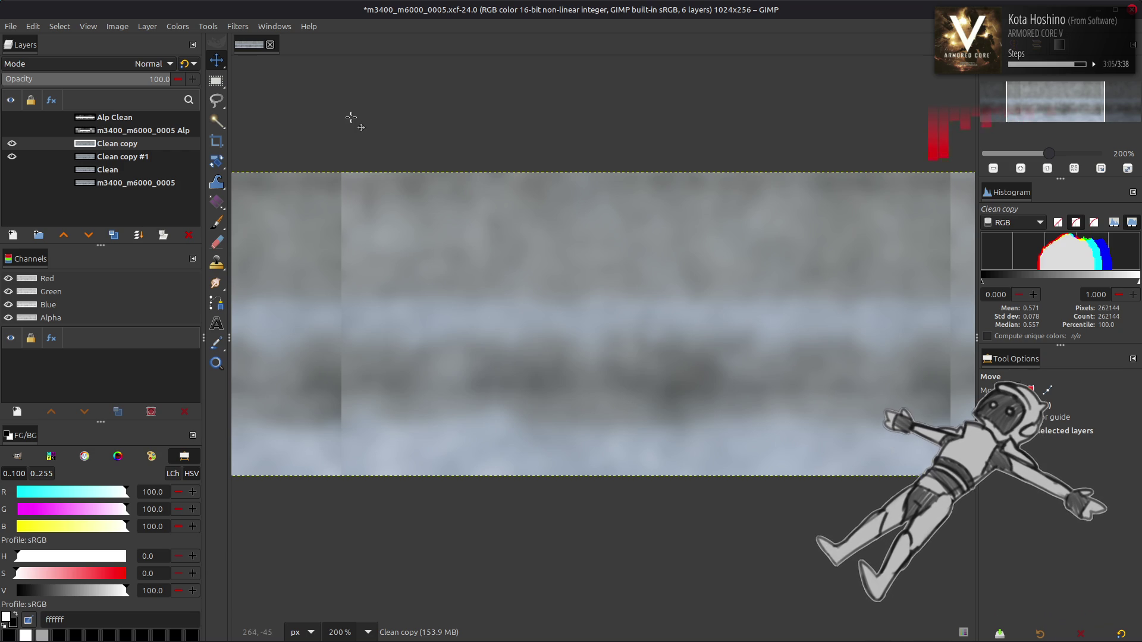
Set Clean copy to Grain extract, merge it down, set Clean copy #1 to Grain merge, and show Clean
click(116, 62)
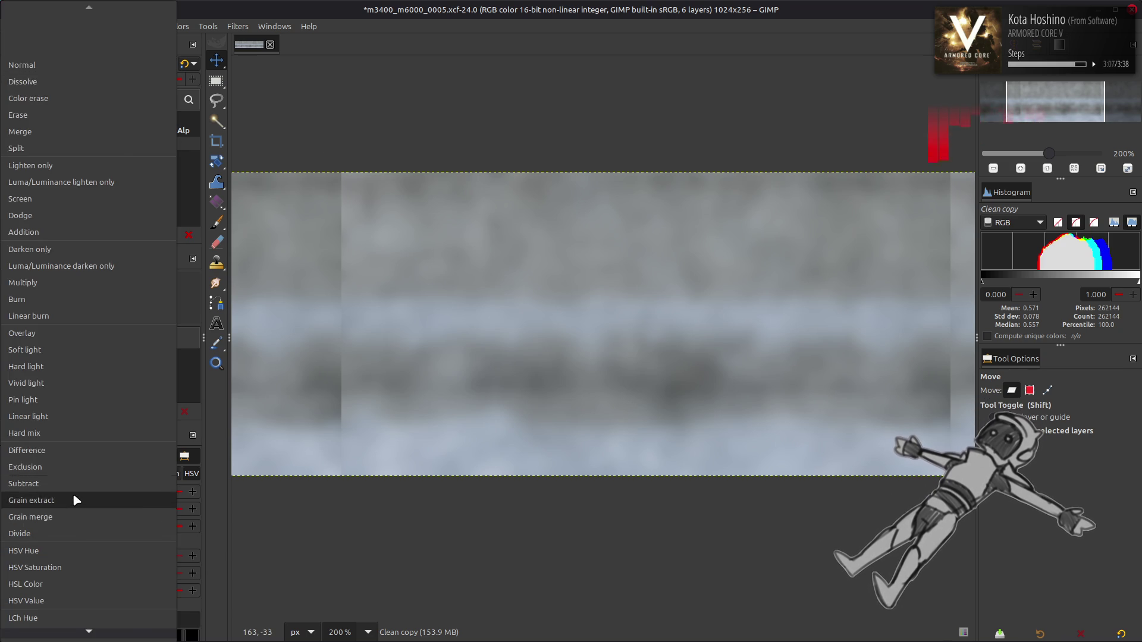
click(73, 495)
key(ctrl+m)
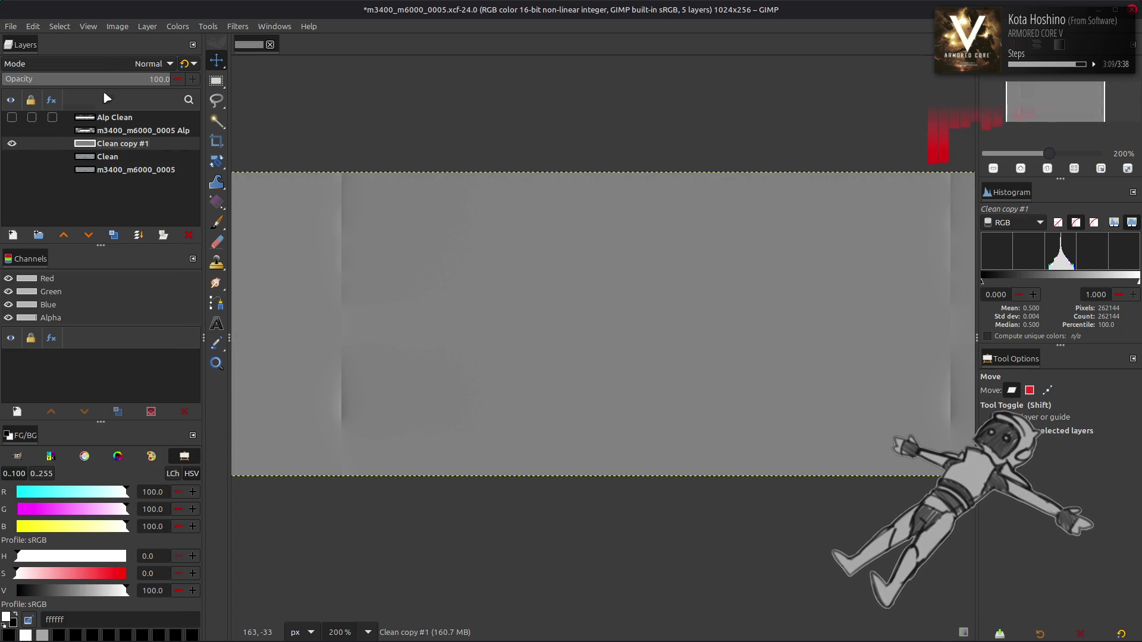
click(116, 64)
click(74, 515)
click(12, 157)
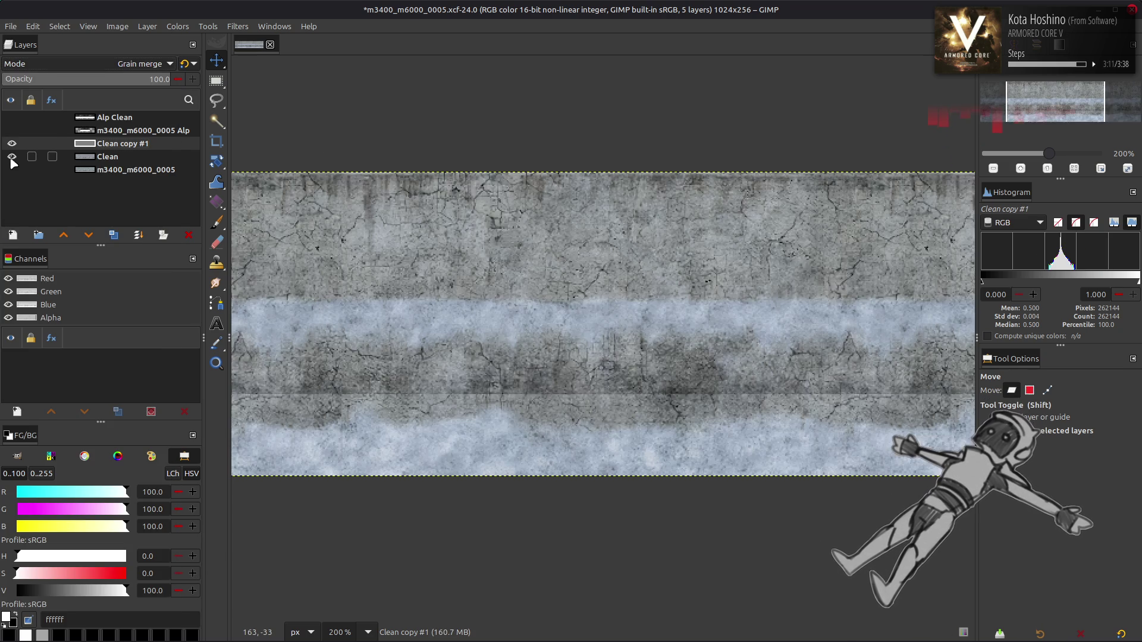
Nudge Clean copy #1, then toggle its visibility repeatedly to compare the seam
mouse_move(540, 241)
mouse_down()
mouse_move(498, 235)
mouse_move(773, 251)
mouse_up()
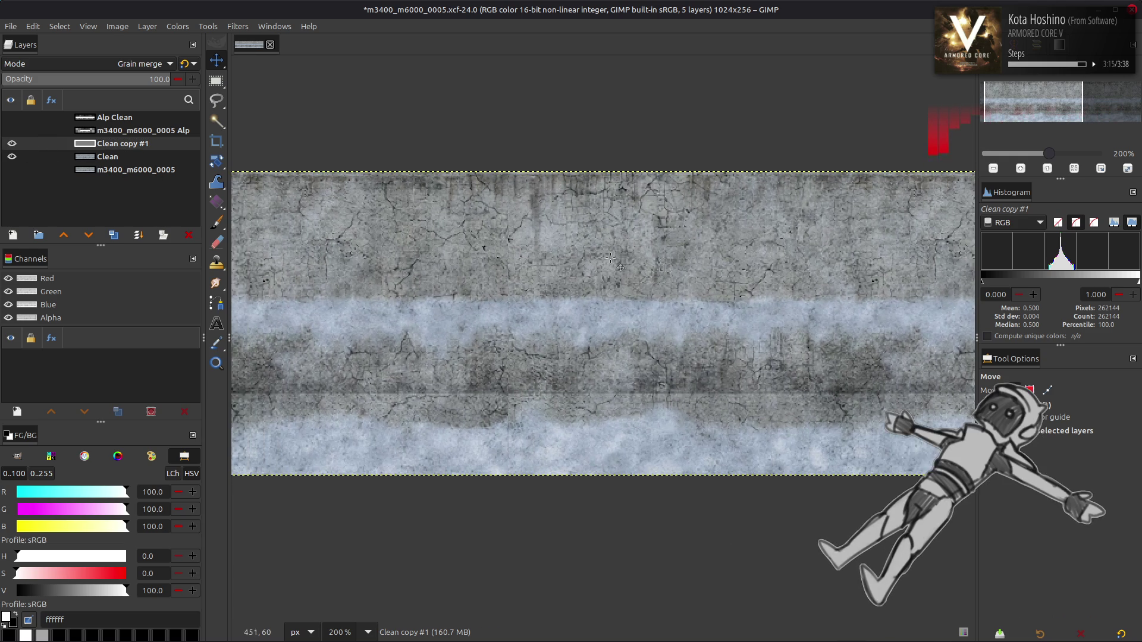
scroll(530, 277, left, 3)
click(11, 144)
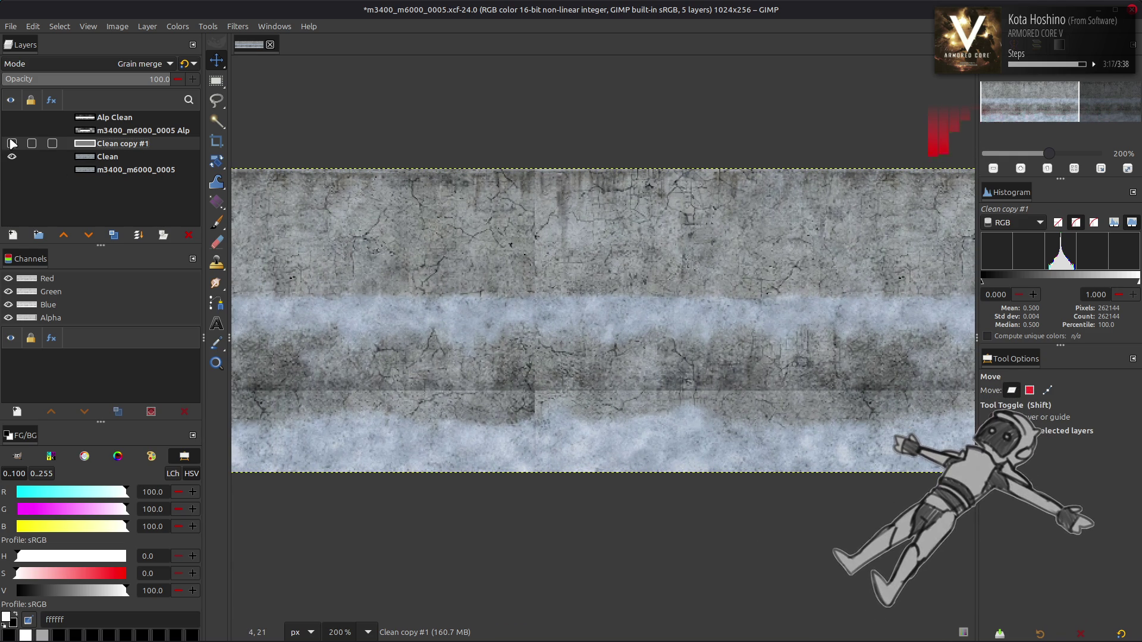
click(11, 143)
click(11, 143)
click(12, 143)
click(11, 143)
click(11, 143)
click(11, 143)
click(11, 143)
click(12, 143)
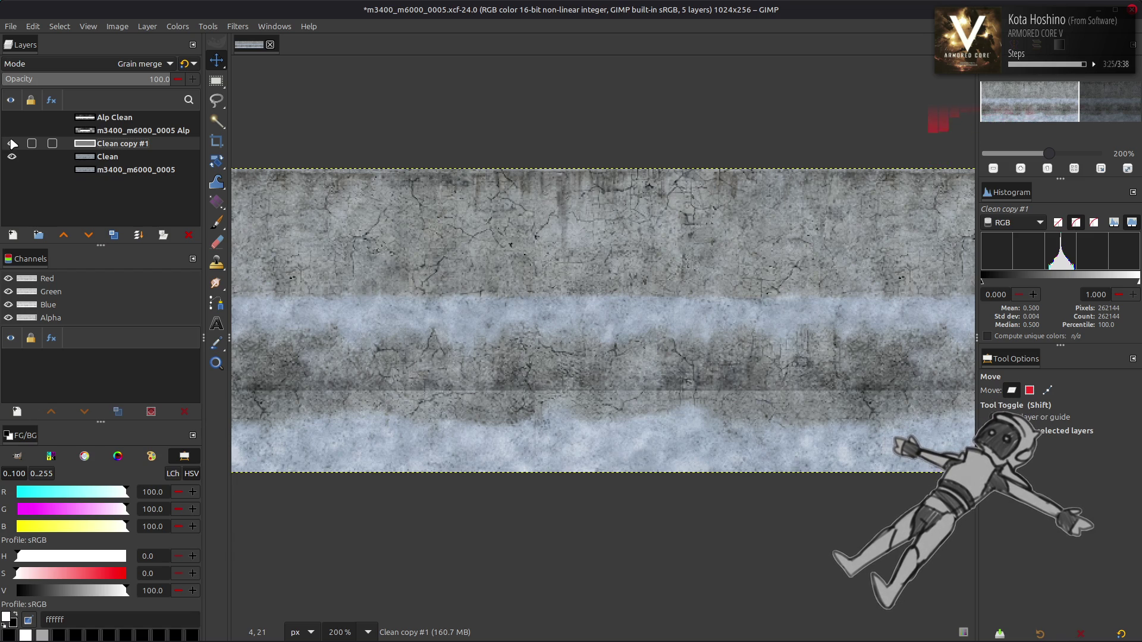
click(11, 144)
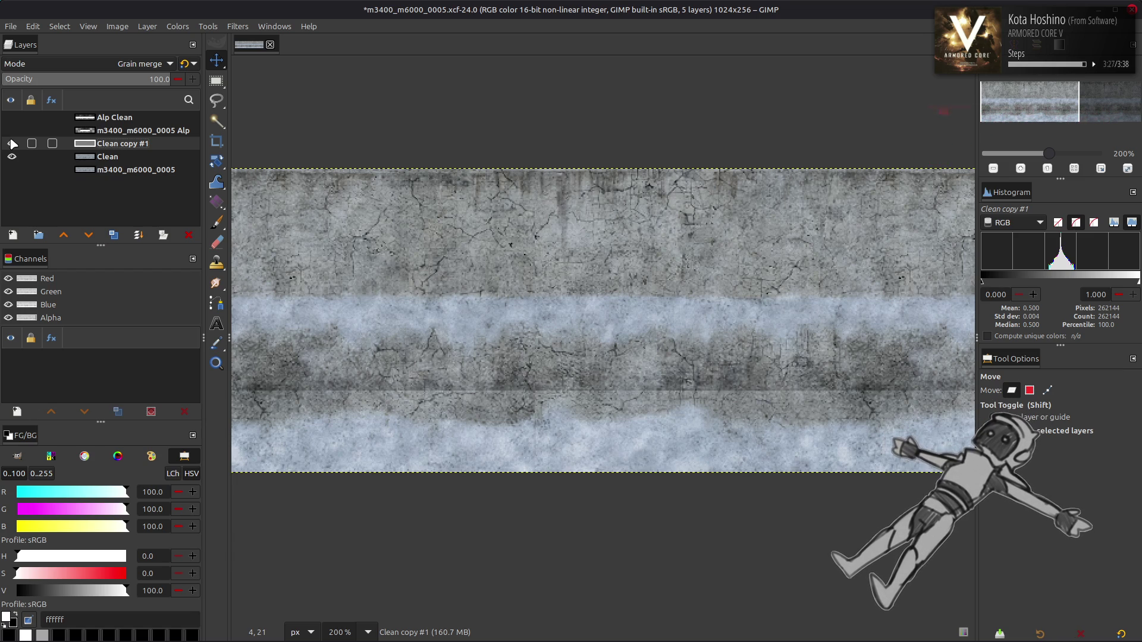
click(11, 143)
click(11, 144)
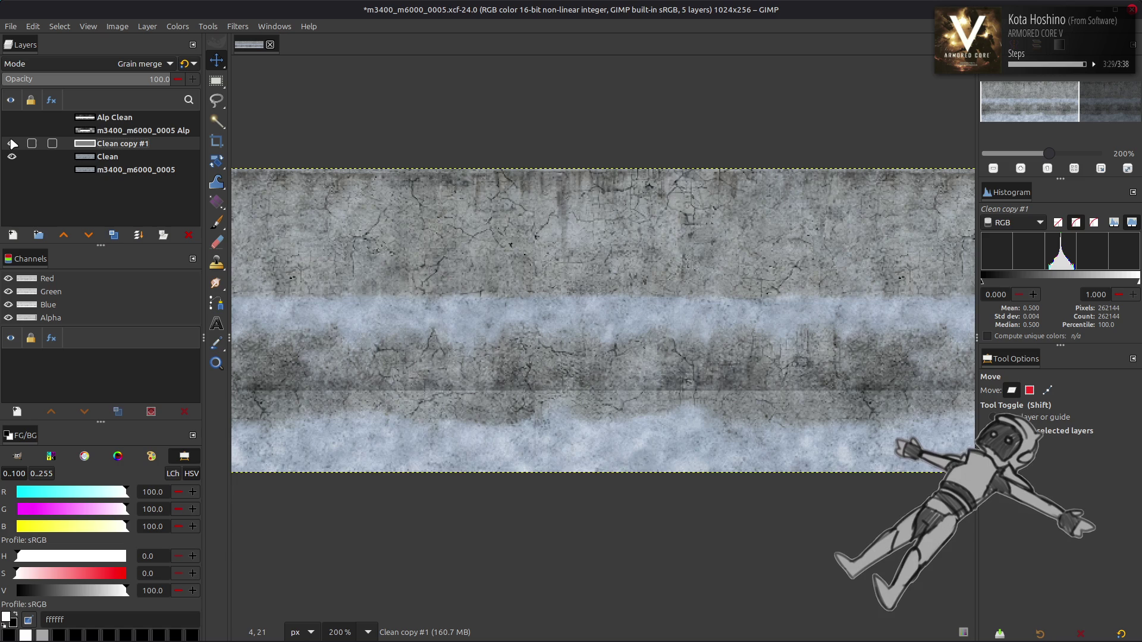
click(11, 144)
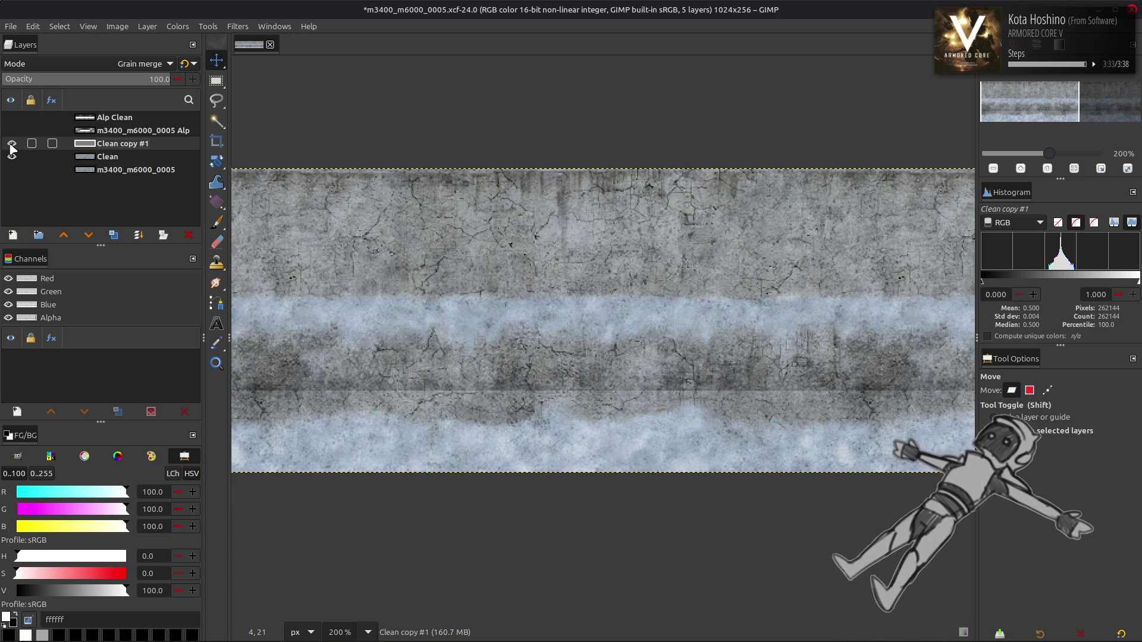
click(11, 143)
click(11, 144)
click(11, 144)
click(11, 144)
click(12, 144)
click(11, 144)
click(11, 144)
click(11, 144)
click(11, 144)
click(12, 144)
click(11, 144)
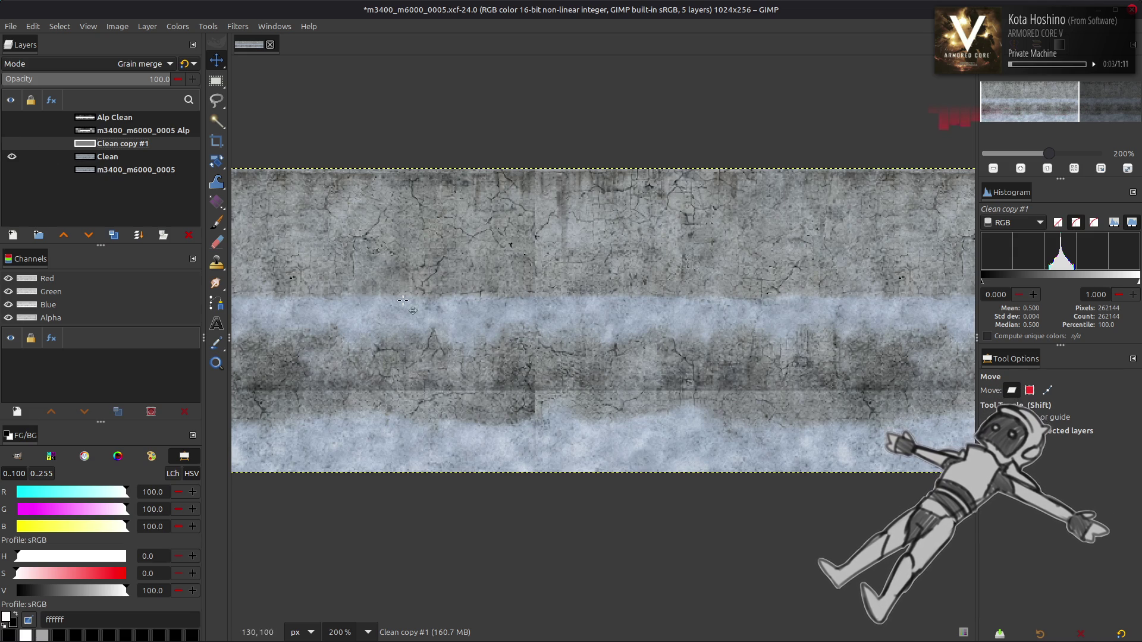
Flip the Alp Clean alpha map on and off, leaving Clean copy #1 visible
click(12, 118)
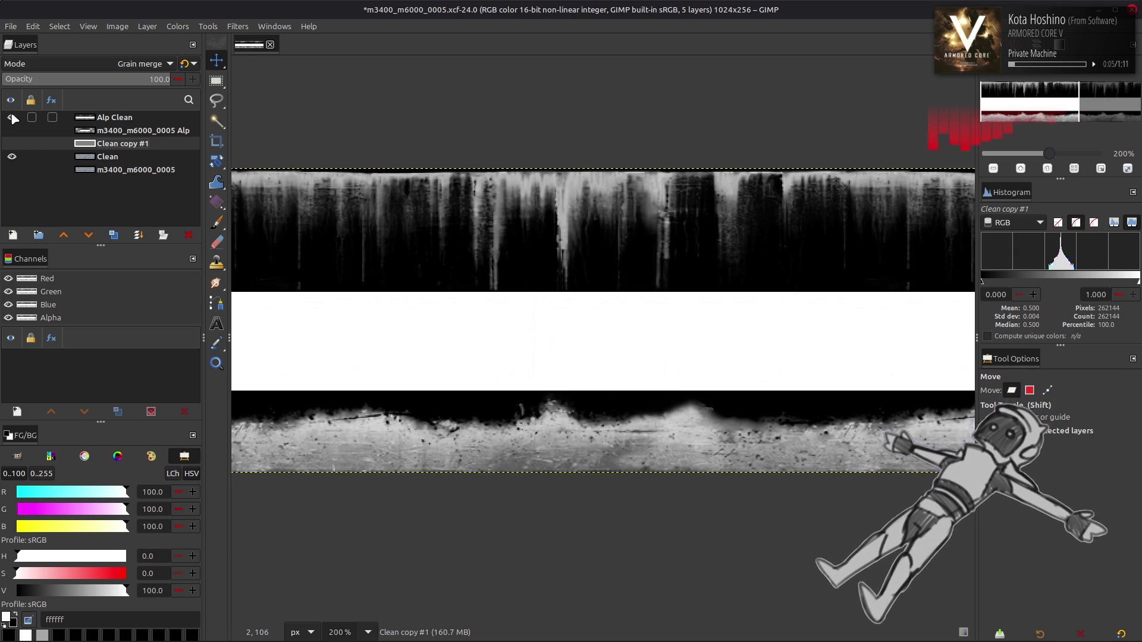
click(12, 118)
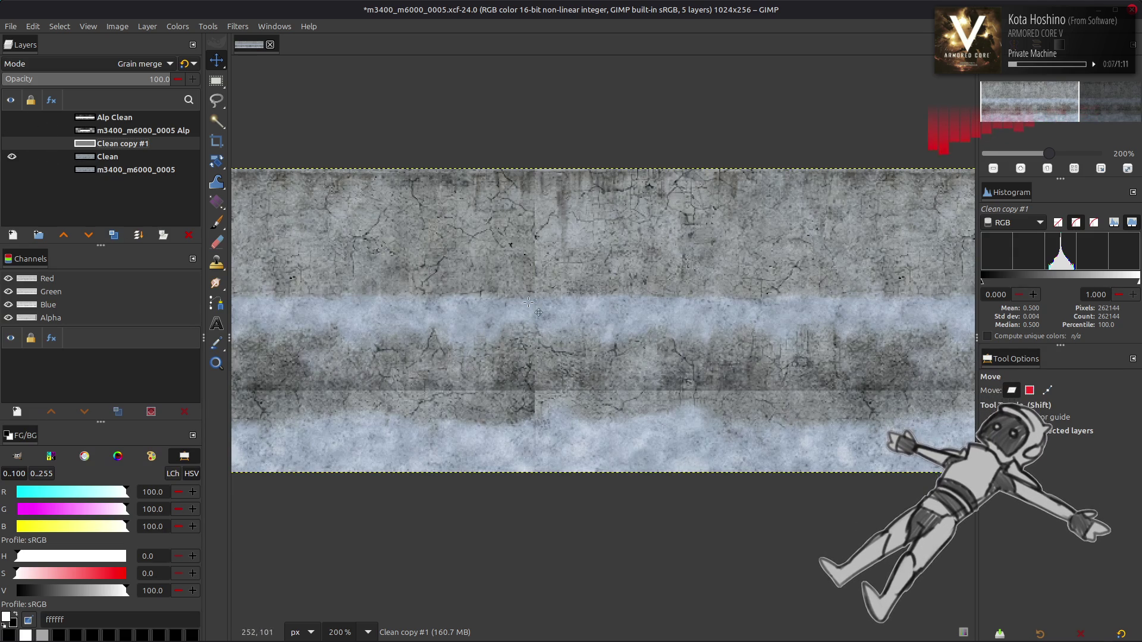
click(14, 118)
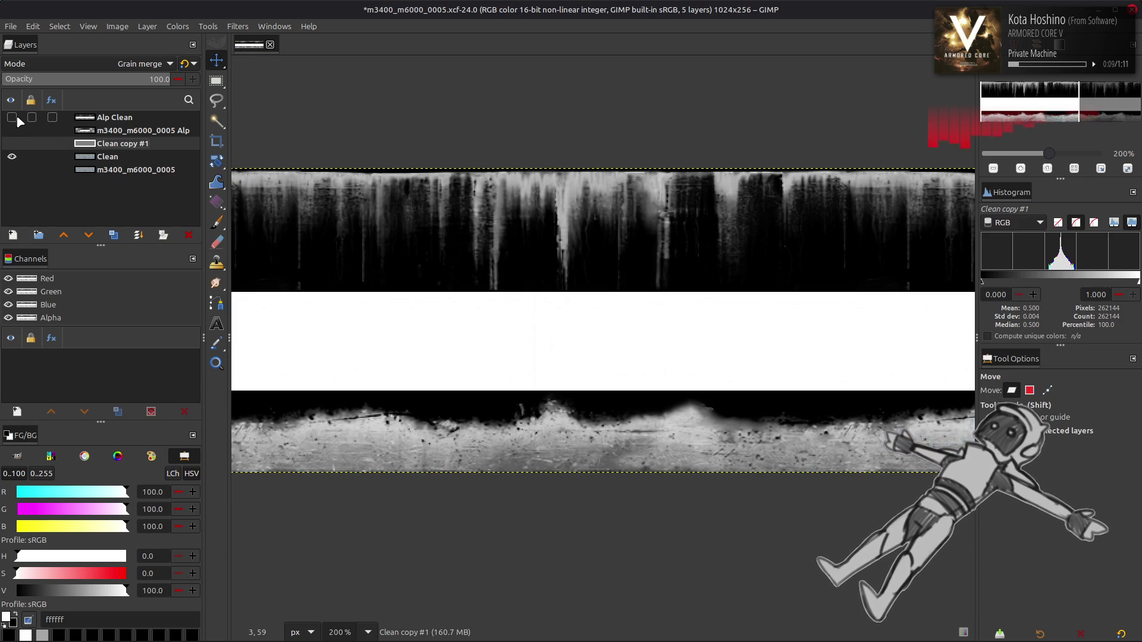
click(12, 117)
click(12, 144)
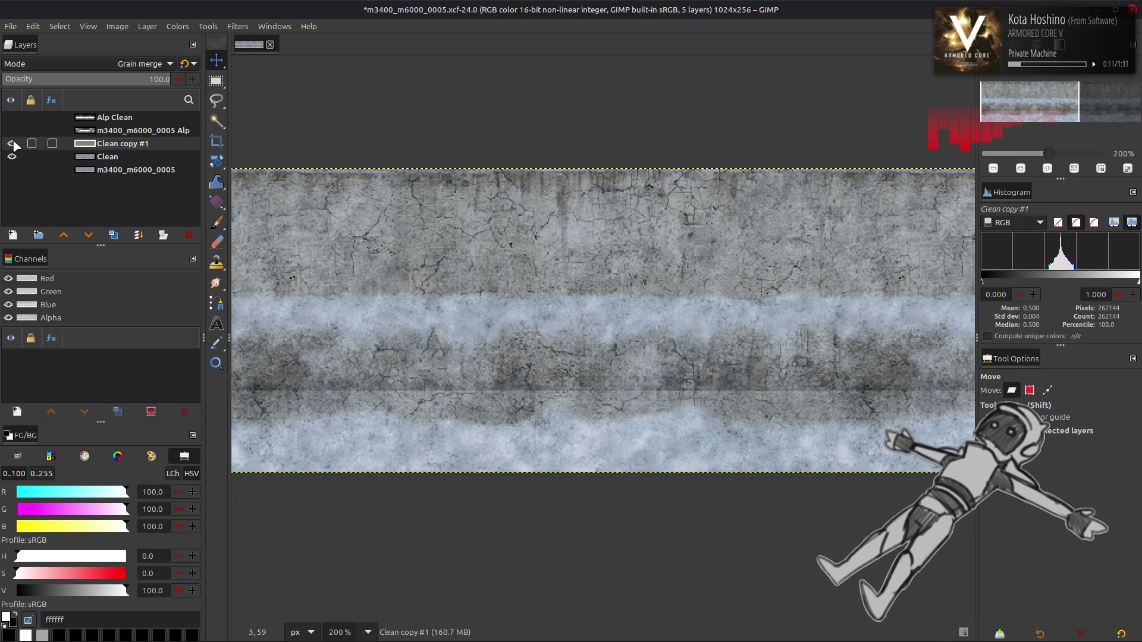
Duplicate Clean, merge Clean copy #1 down into the copy, and rename it TileFix
right_click(123, 151)
click(148, 261)
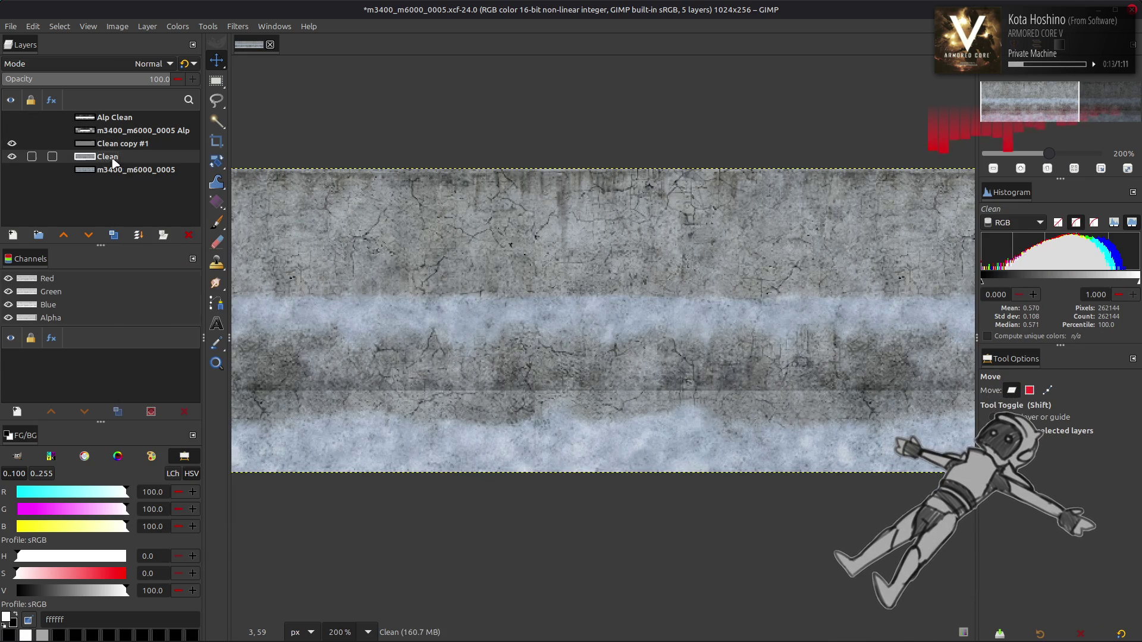
key(ctrl+m)
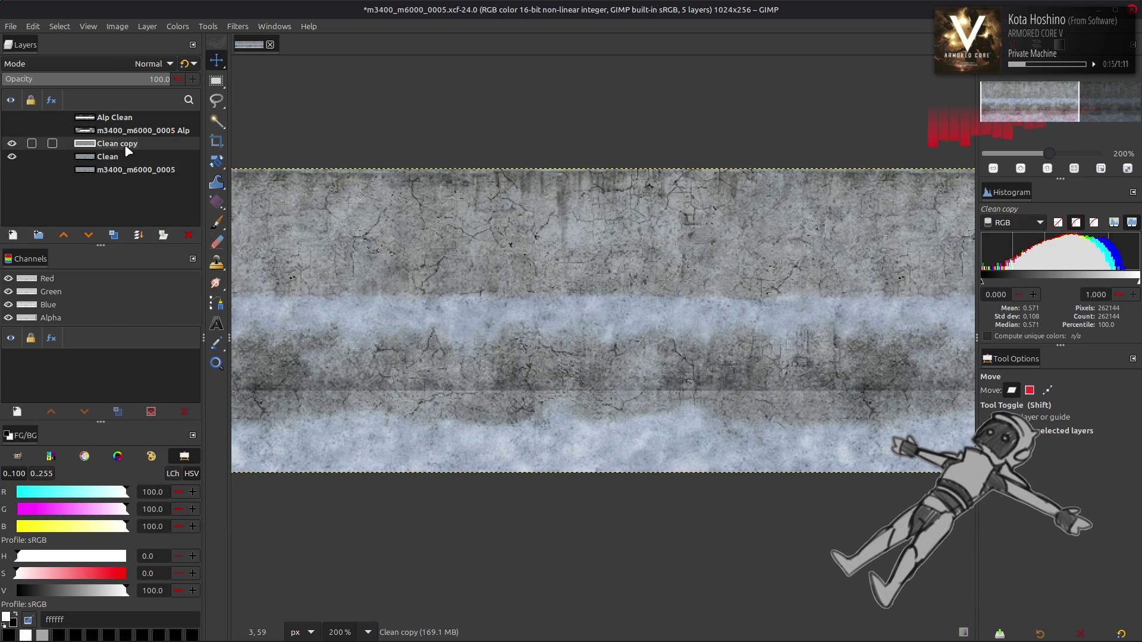
double_click(125, 144)
text(TileFix)
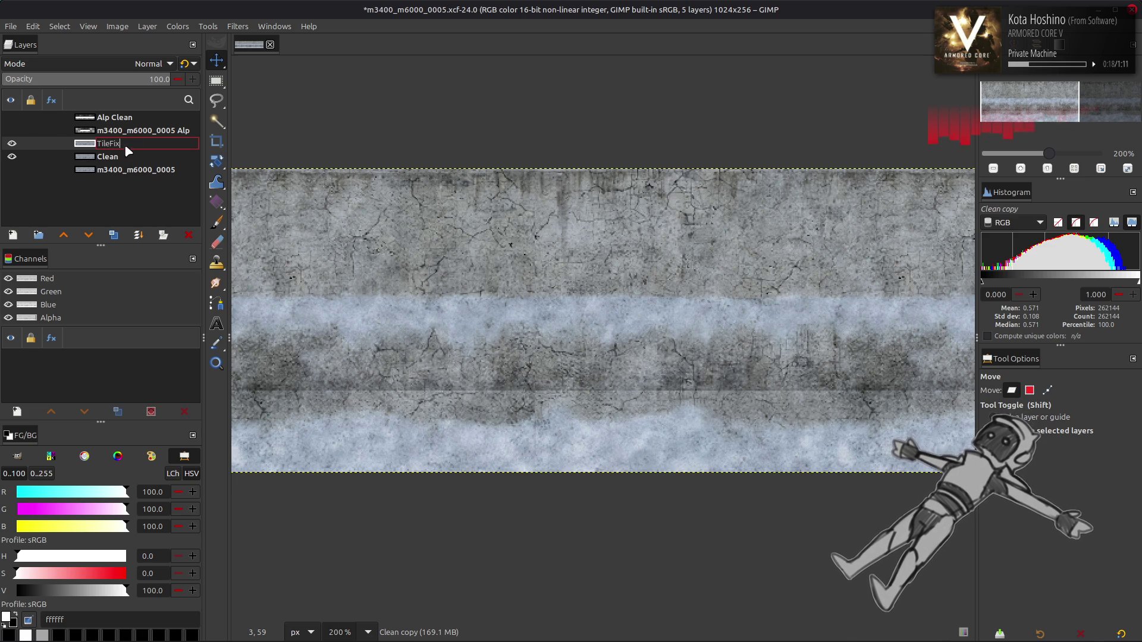
key(Return)
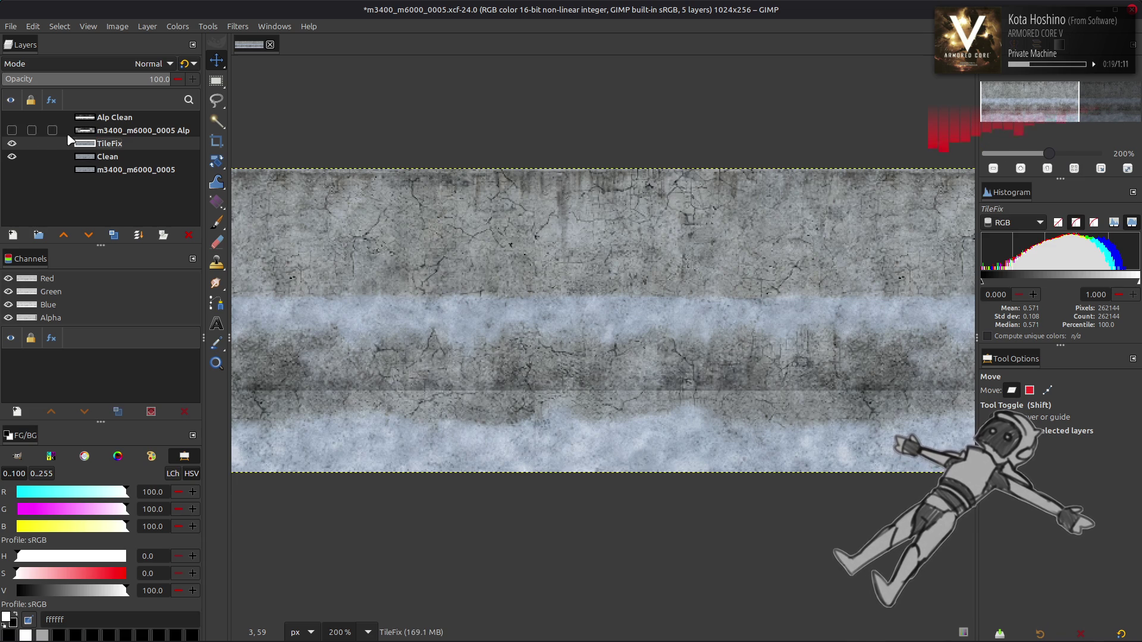
Toggle TileFix and Alp Clean visibility, ending with the Alp Clean alpha map shown
click(12, 117)
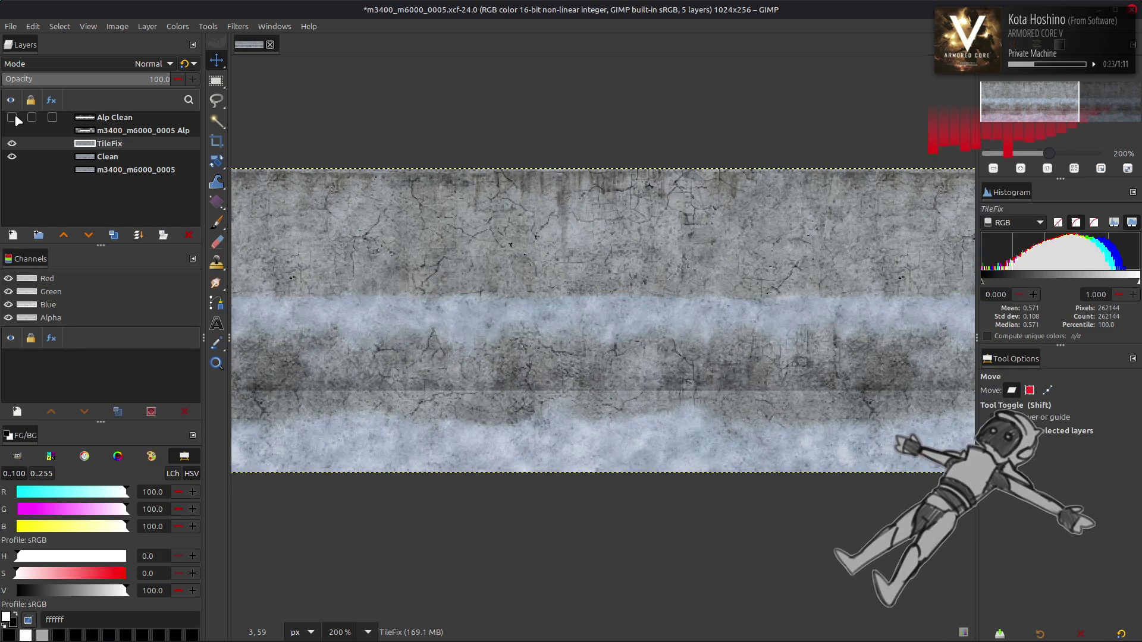
click(12, 143)
click(12, 143)
click(12, 143)
click(12, 117)
click(12, 117)
click(12, 117)
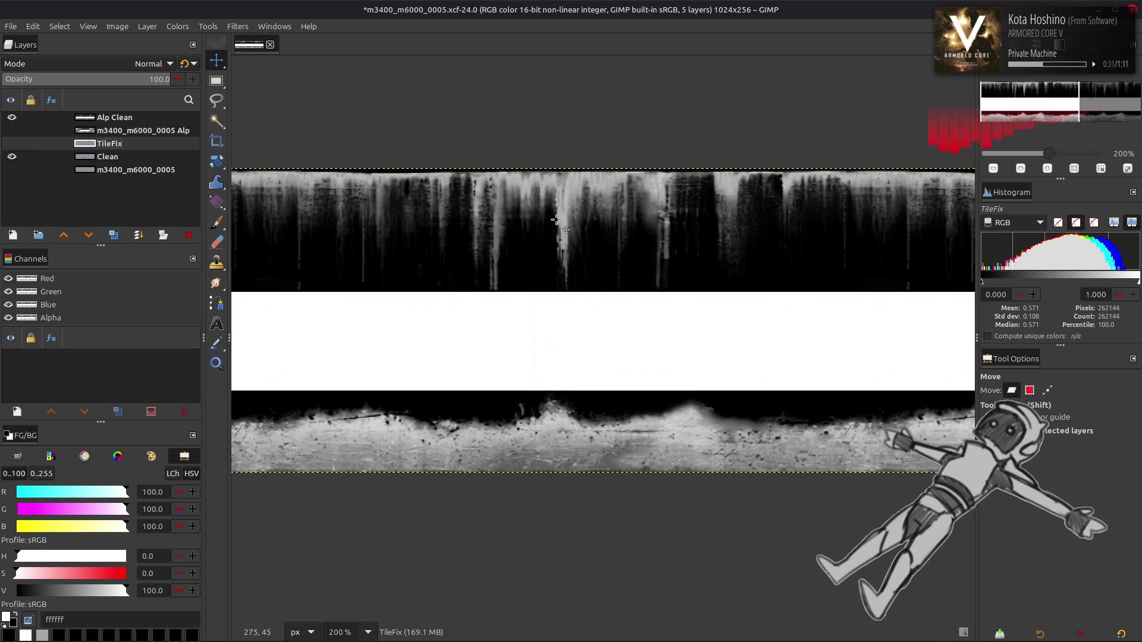
Compare the texture with and without Alp Clean, leaving the alpha map hidden
click(12, 117)
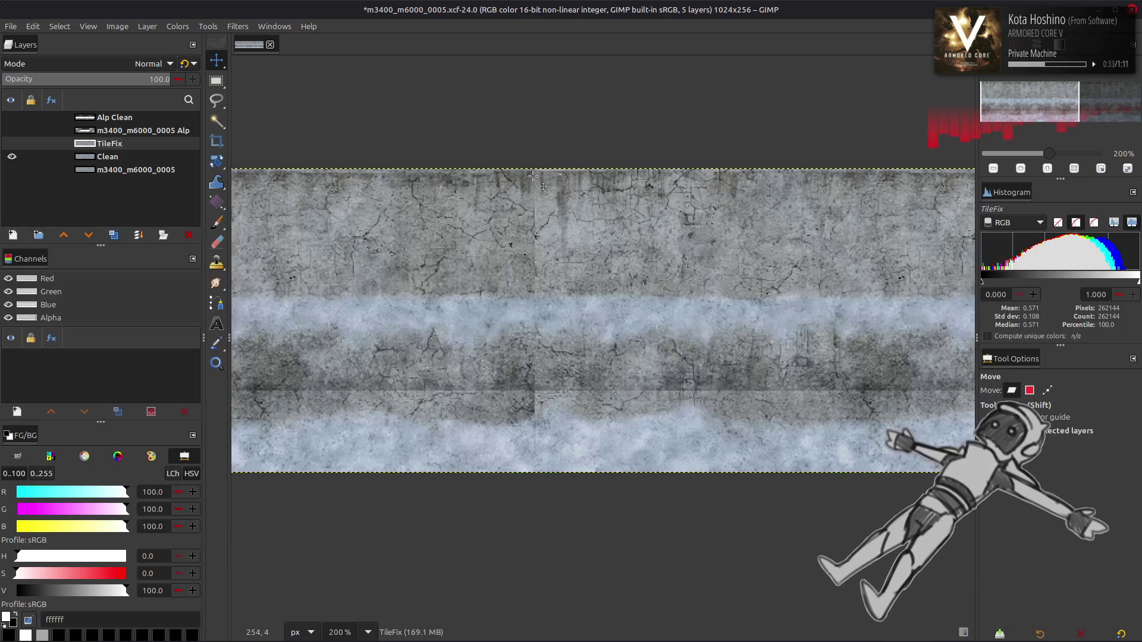
click(12, 117)
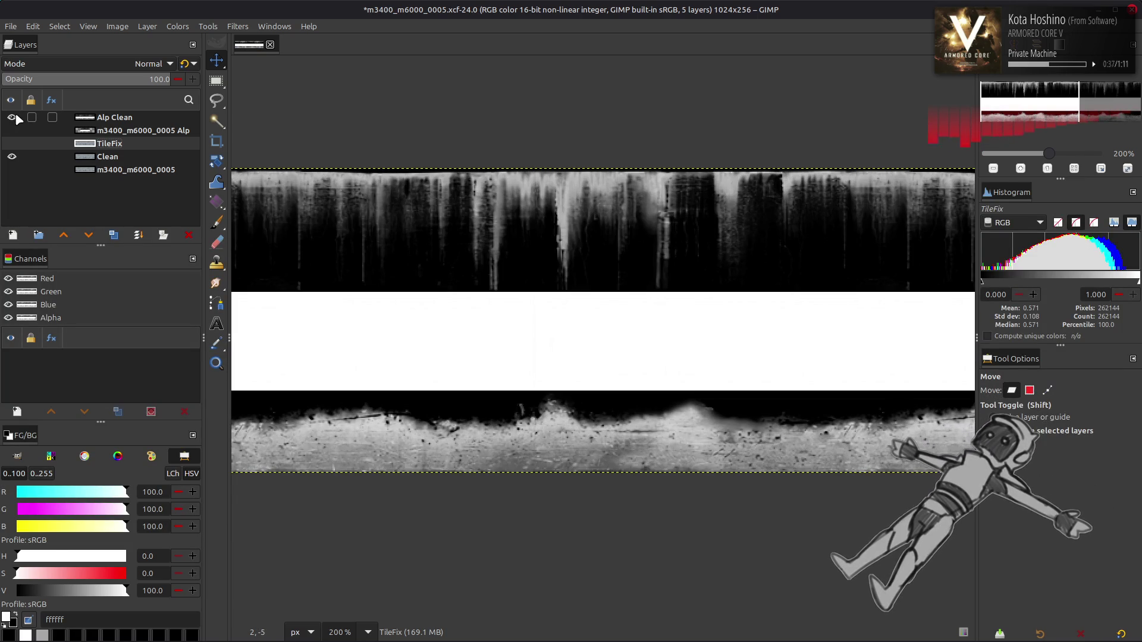
click(12, 118)
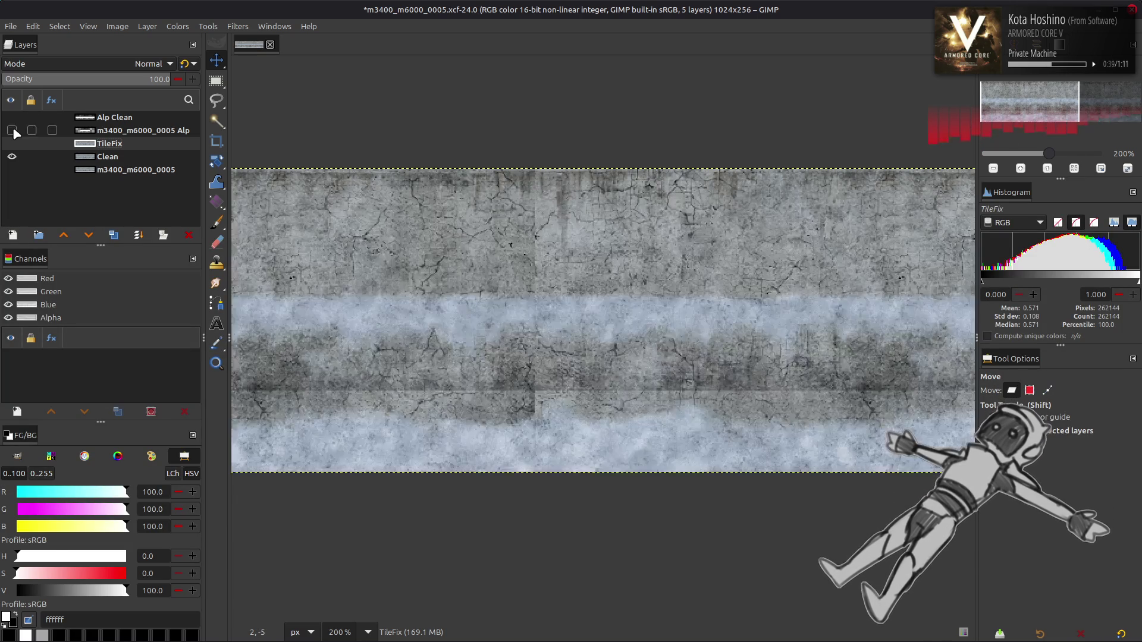
click(12, 118)
click(12, 118)
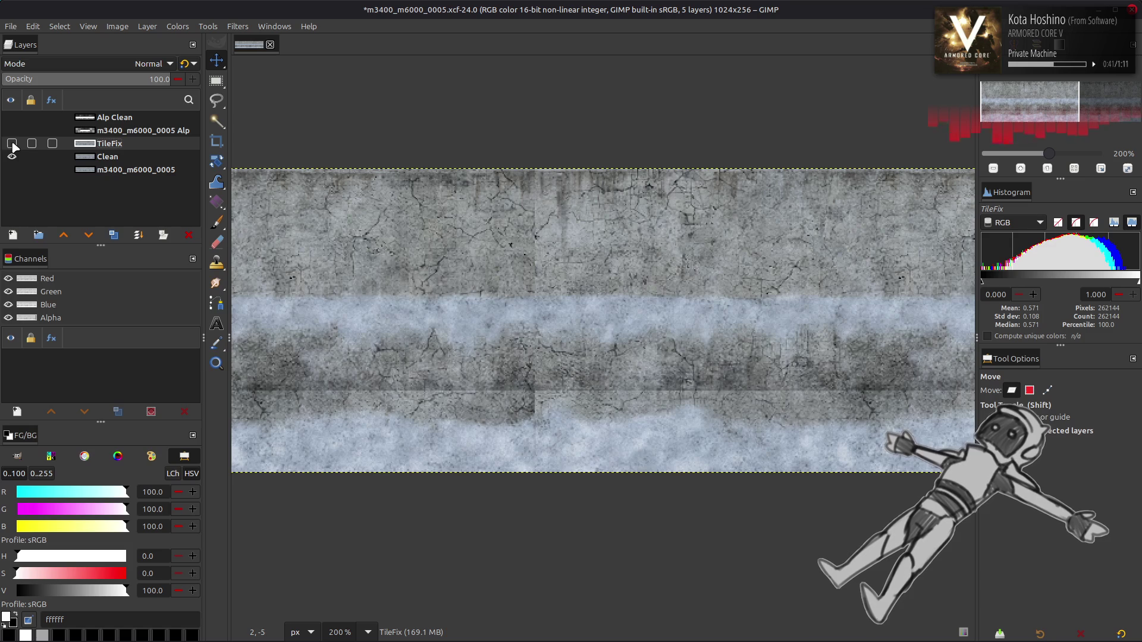
Toggle the TileFix patch on and off to compare it against the original seam
click(12, 144)
click(12, 143)
click(12, 143)
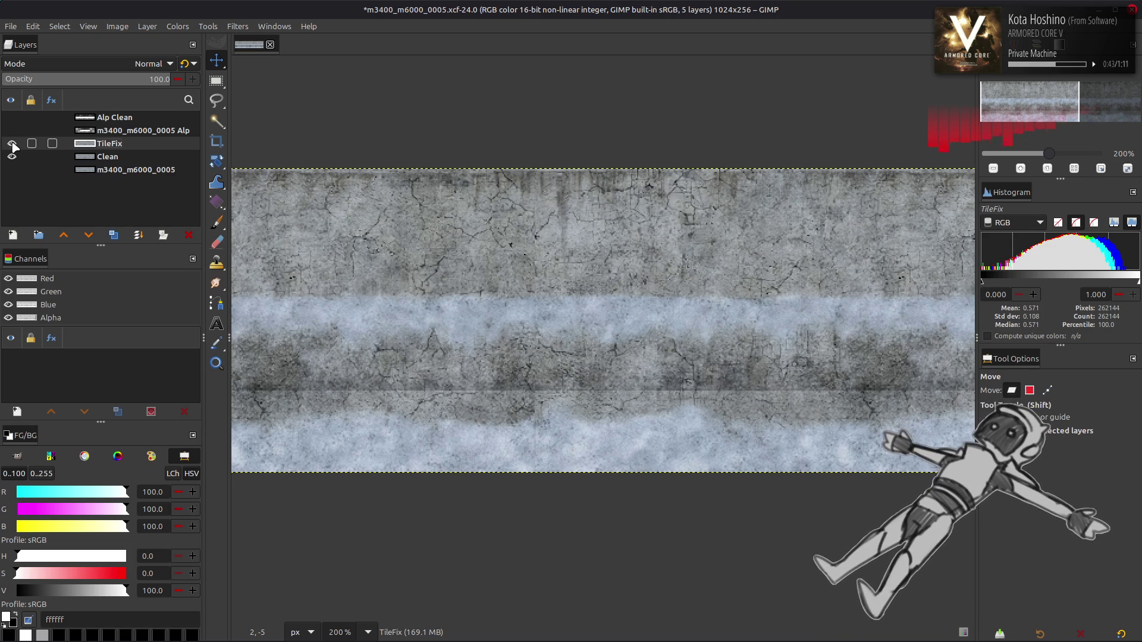
click(11, 144)
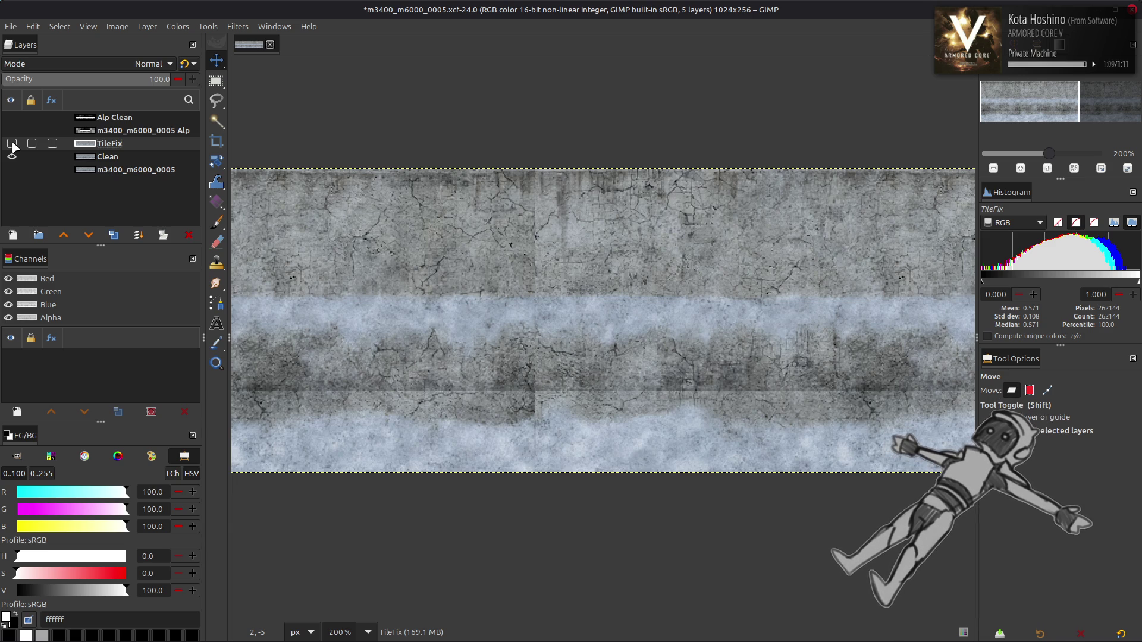
click(12, 143)
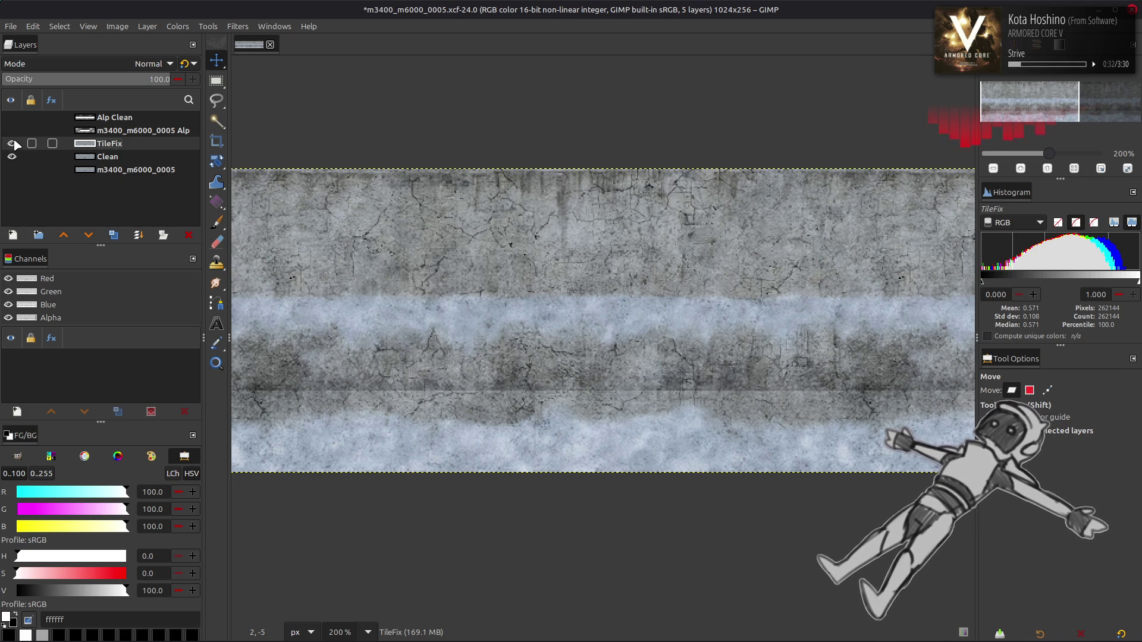
click(12, 144)
click(12, 144)
click(12, 144)
click(12, 144)
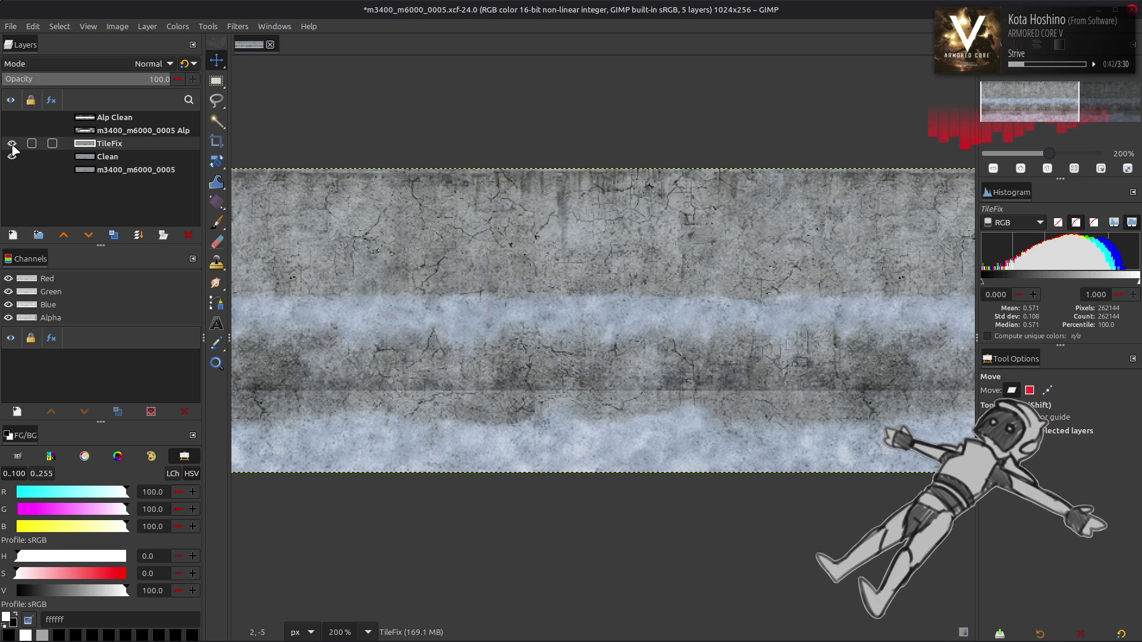
click(12, 143)
click(12, 144)
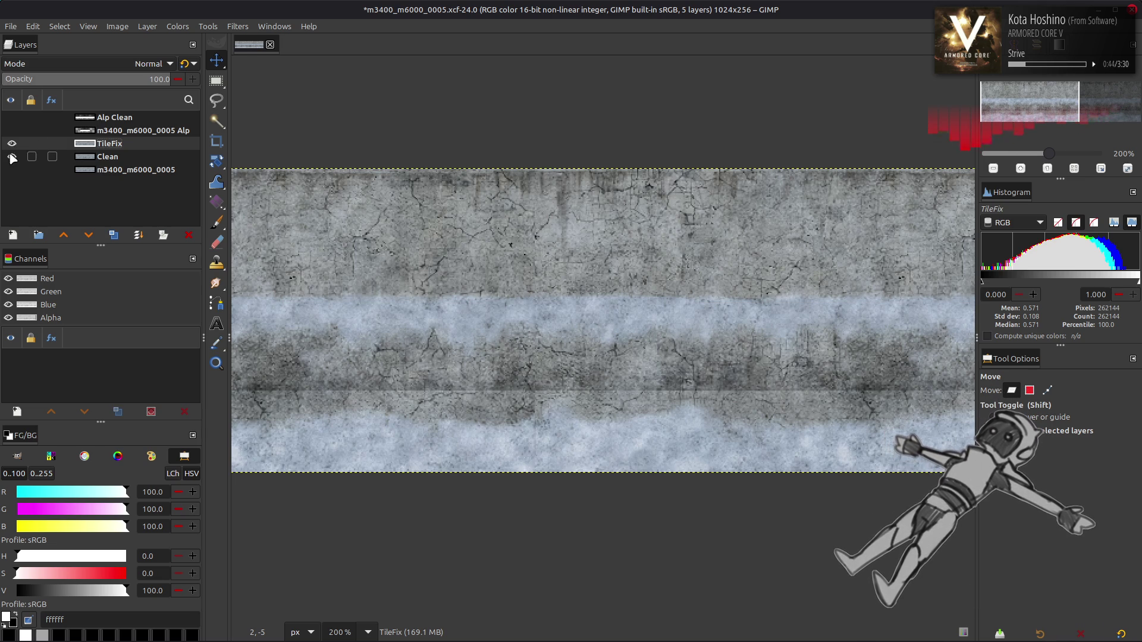
Pan and zoom around the texture, then save m3400_m6000_0005.xcf
middle_drag(623, 309, 461, 319)
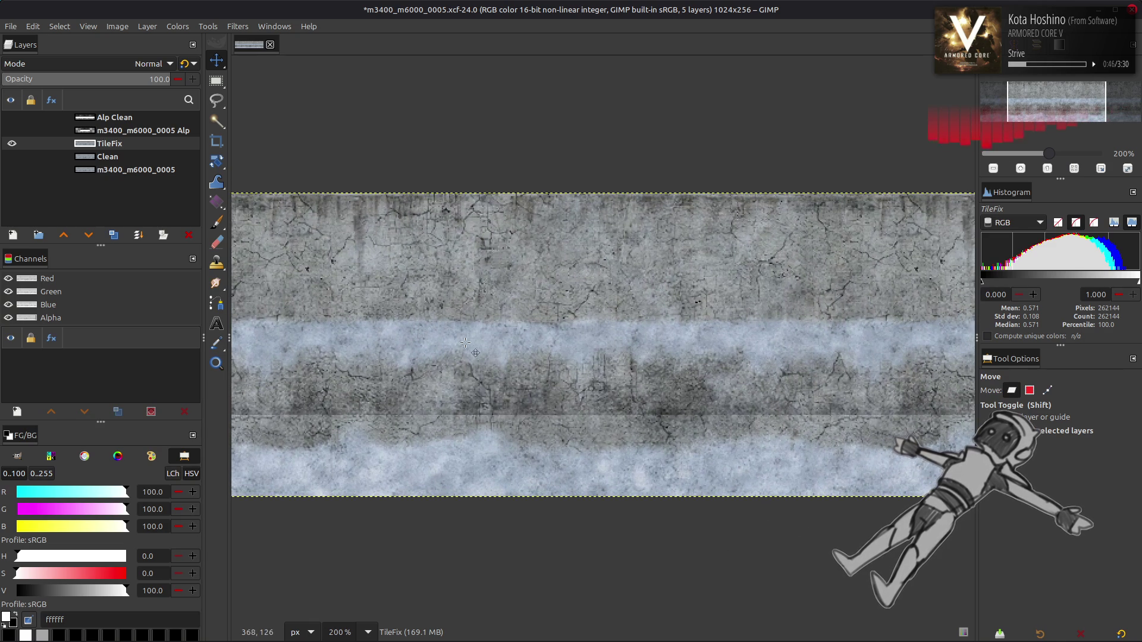
ctrl+scroll(595, 351, down, 2)
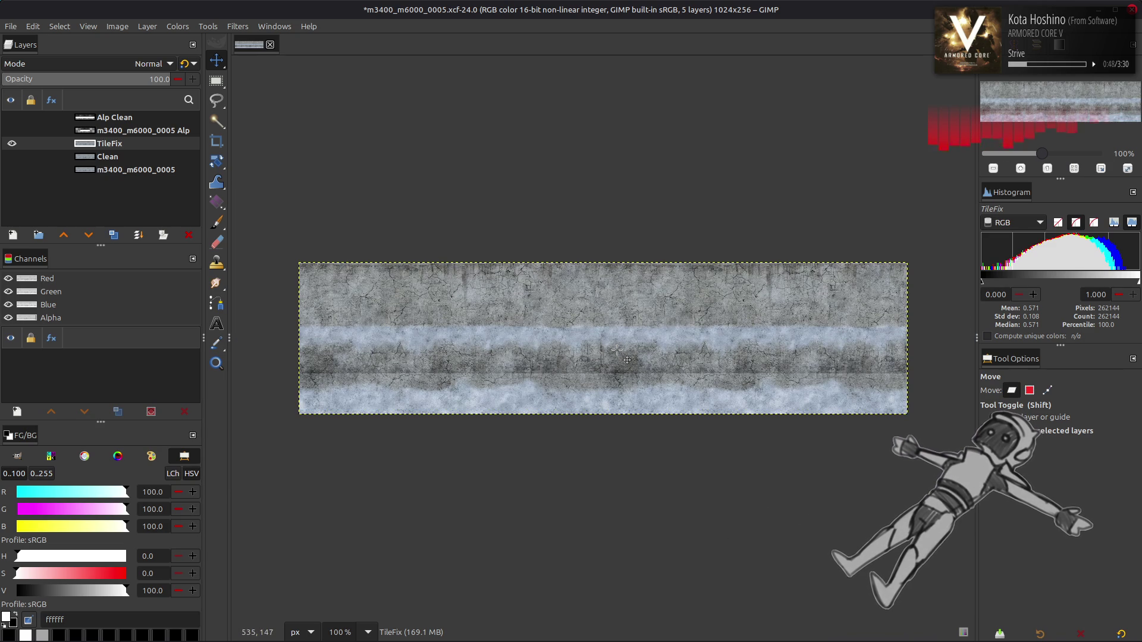
ctrl+scroll(617, 351, up, 2)
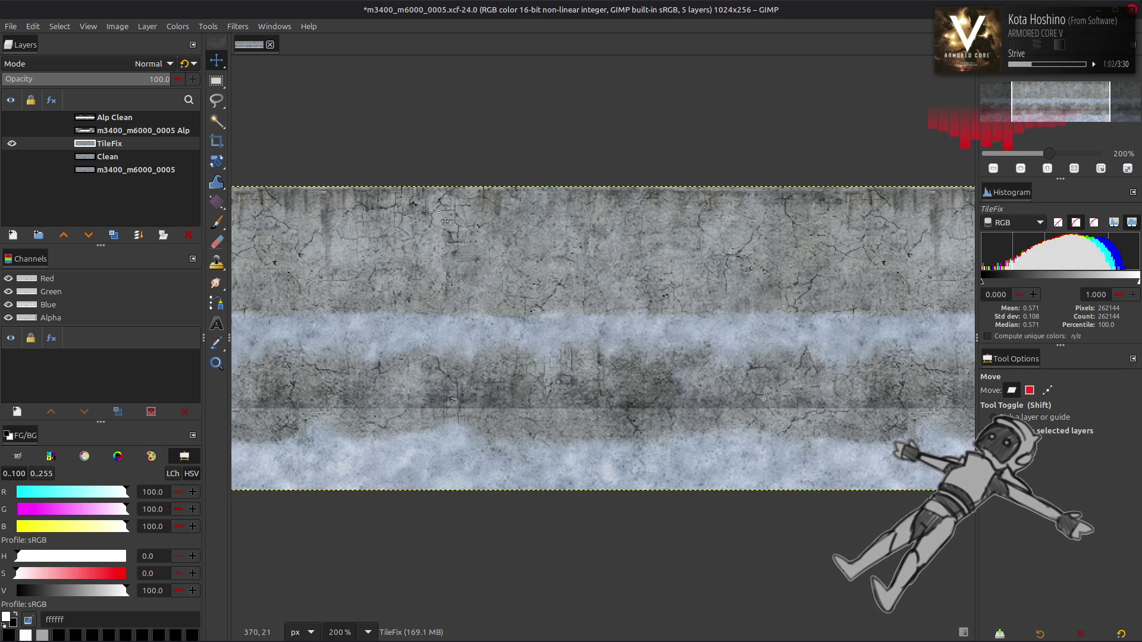
key(ctrl+s)
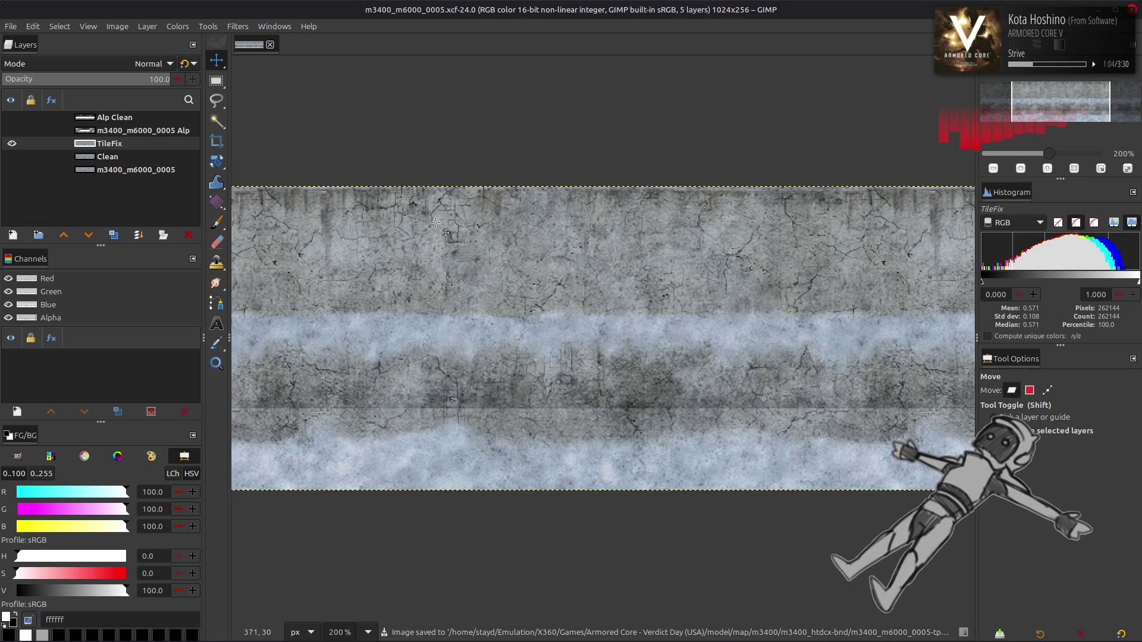
Duplicate TileFix and make the visible TileFix copy the active layer
click(114, 235)
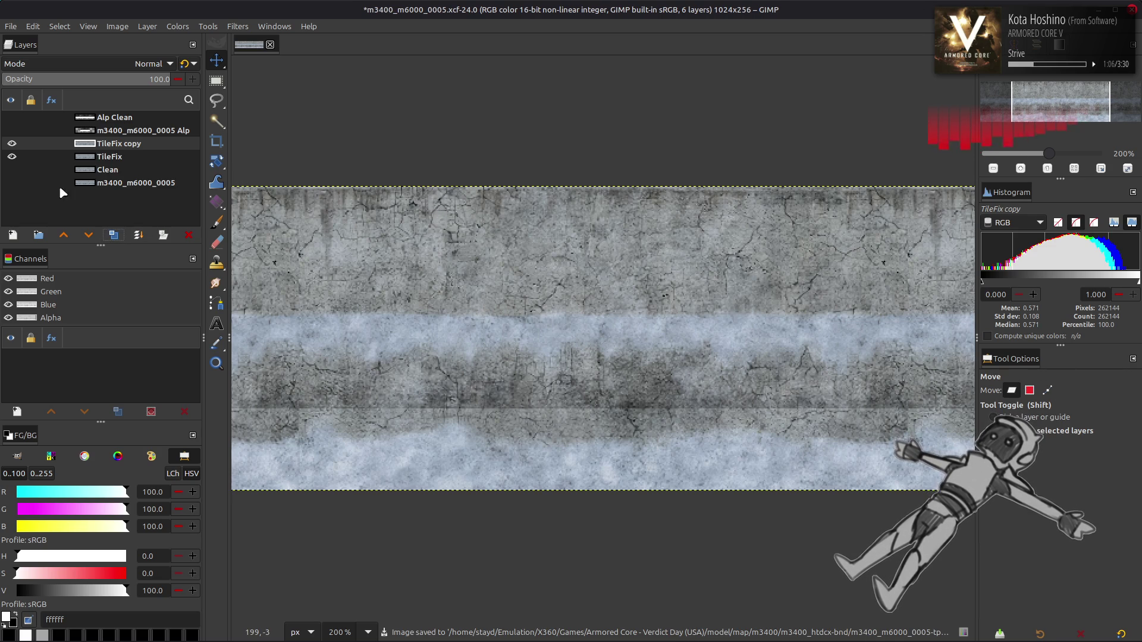
click(11, 144)
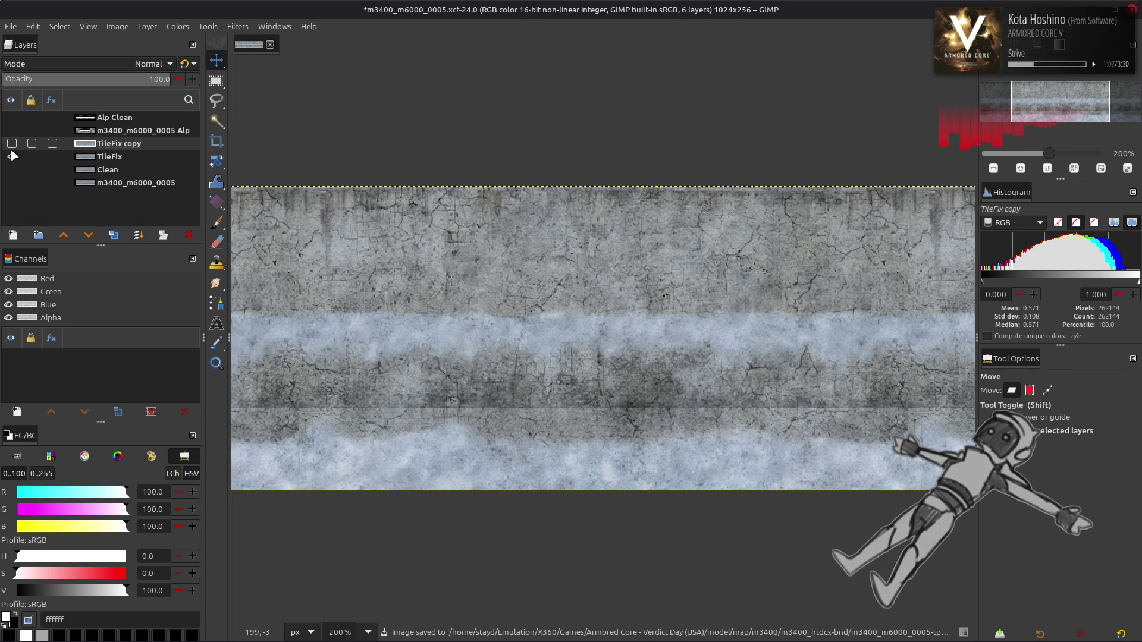
click(113, 157)
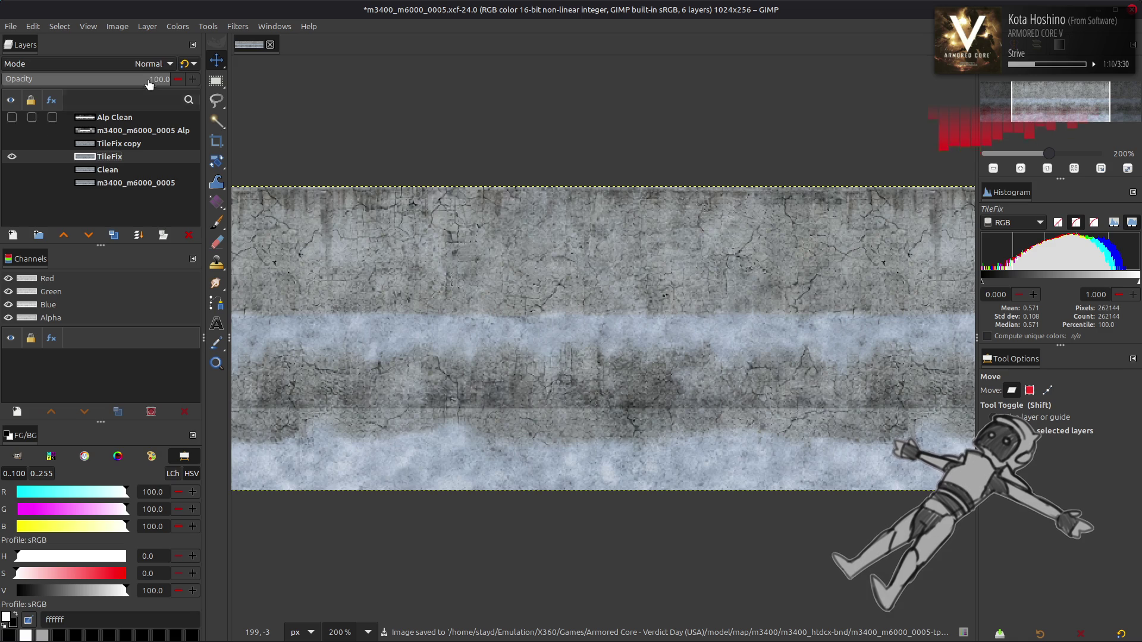
click(11, 143)
click(107, 143)
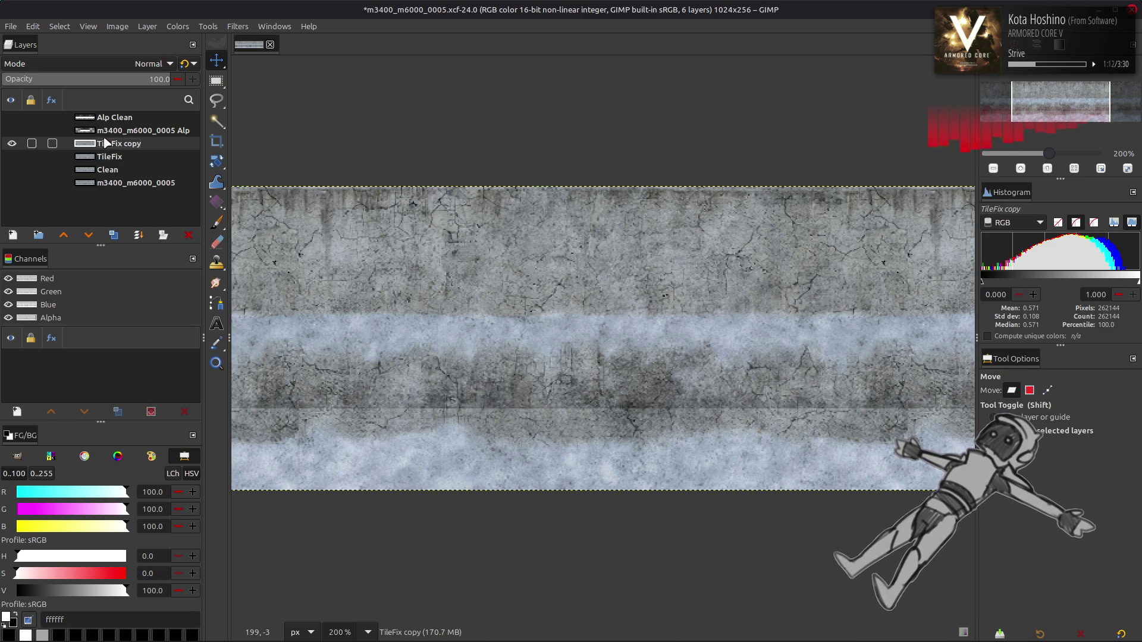
Apply Levels to TileFix copy with the low output level set to 5
click(177, 26)
click(189, 157)
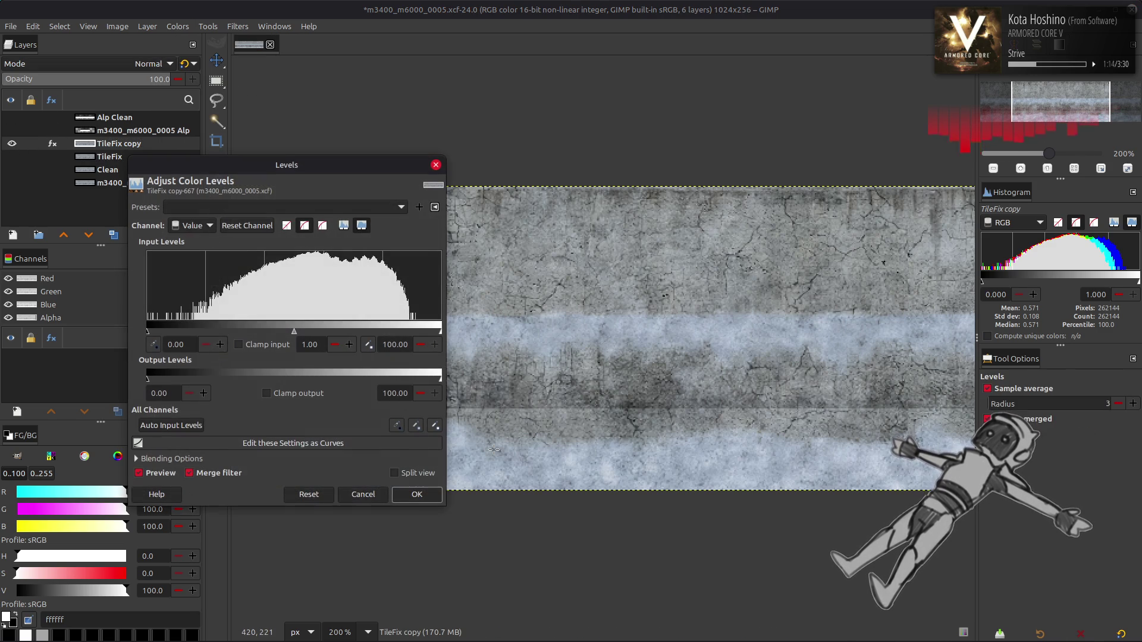
double_click(165, 393)
text(5)
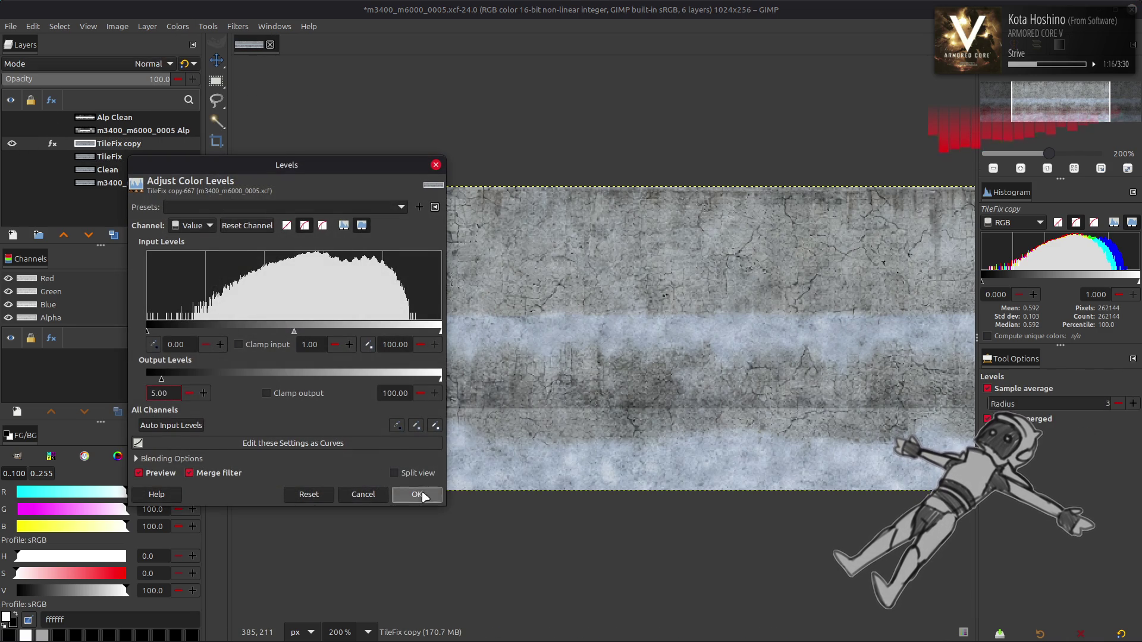
click(416, 494)
click(177, 26)
Open Extract Component on TileFix copy and pick a CMYK component
mouse_move(222, 247)
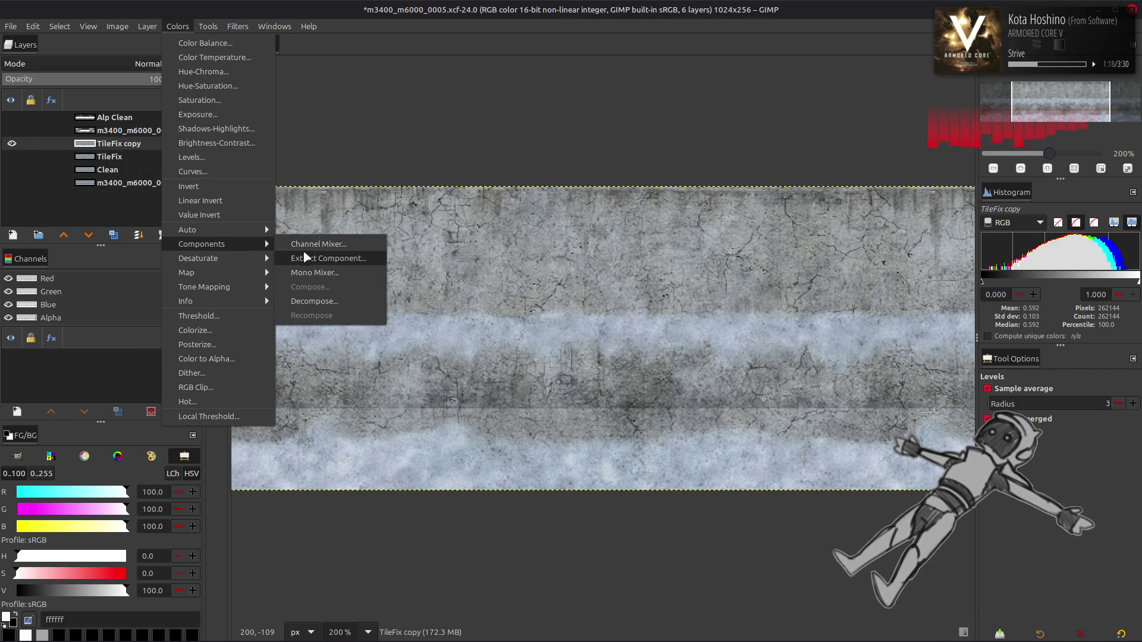
click(309, 259)
click(428, 427)
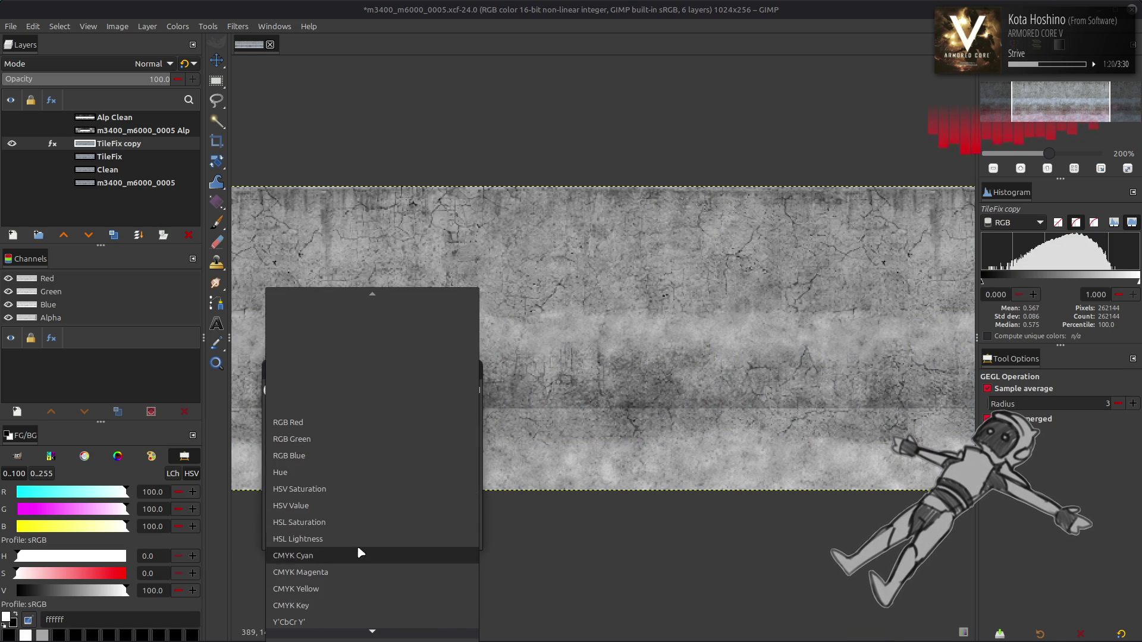
click(357, 572)
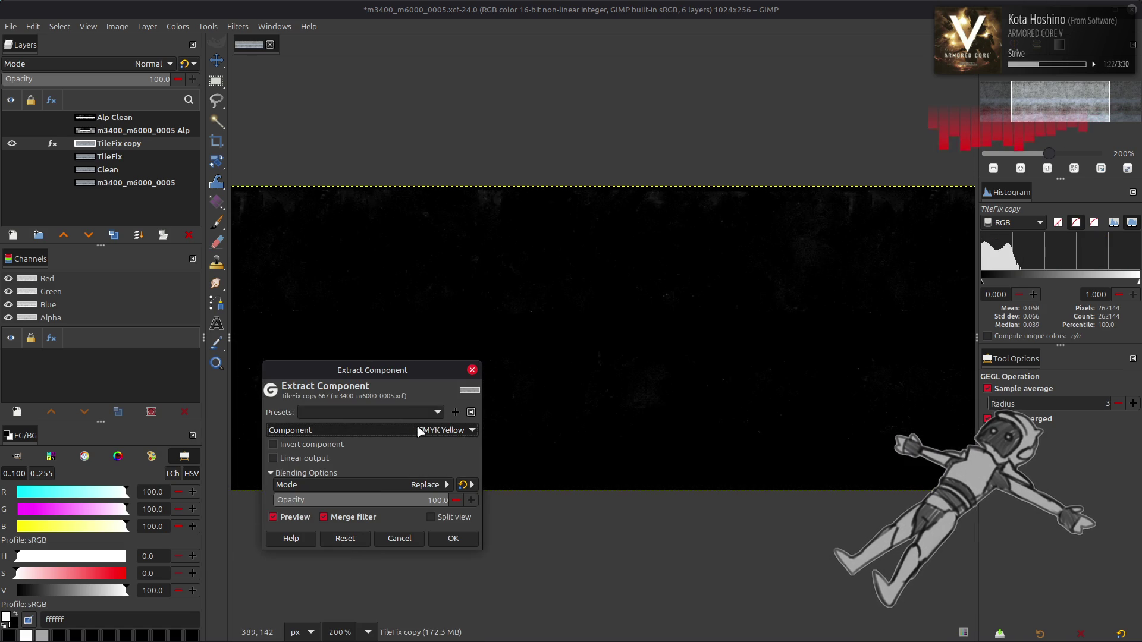
scroll(420, 431, down, 1)
scroll(420, 432, up, 1)
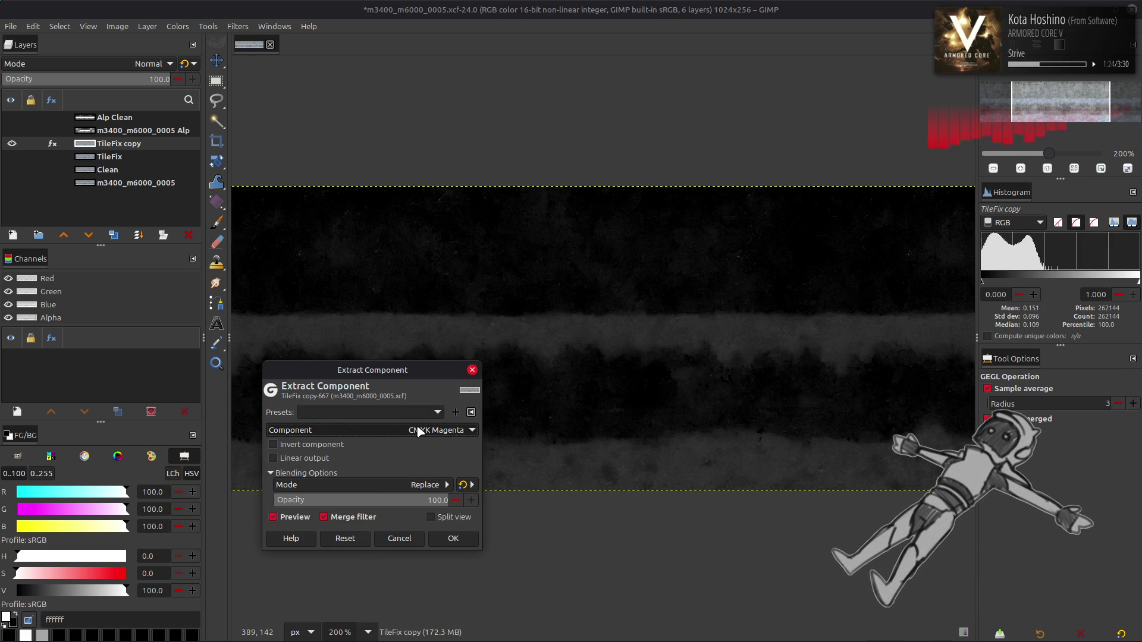
scroll(416, 424, down, 1)
scroll(416, 424, up, 1)
Try the Linear output and Invert options, then apply inverted CMYK Cyan
click(344, 446)
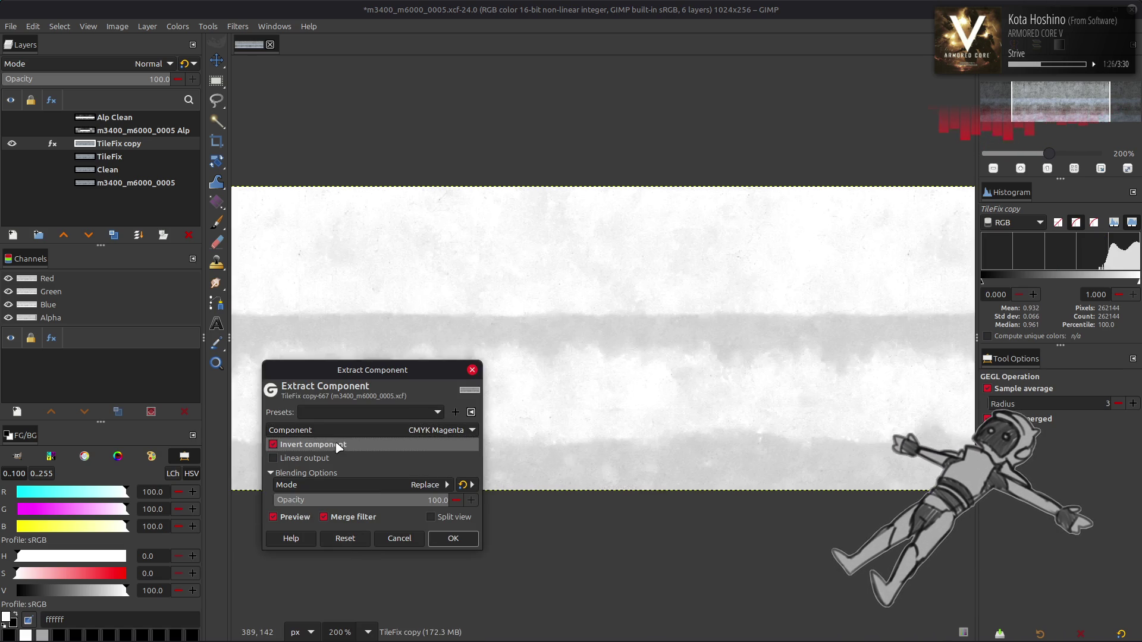
click(344, 446)
click(273, 458)
scroll(404, 426, up, 1)
scroll(404, 426, down, 1)
scroll(405, 428, up, 1)
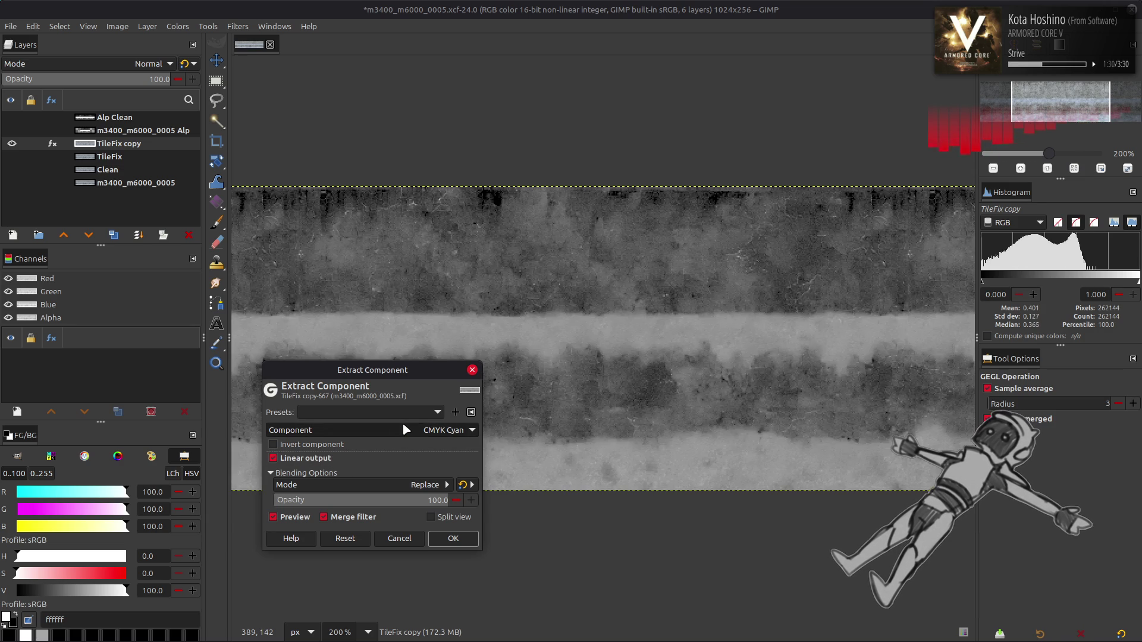
click(307, 460)
scroll(350, 432, down, 1)
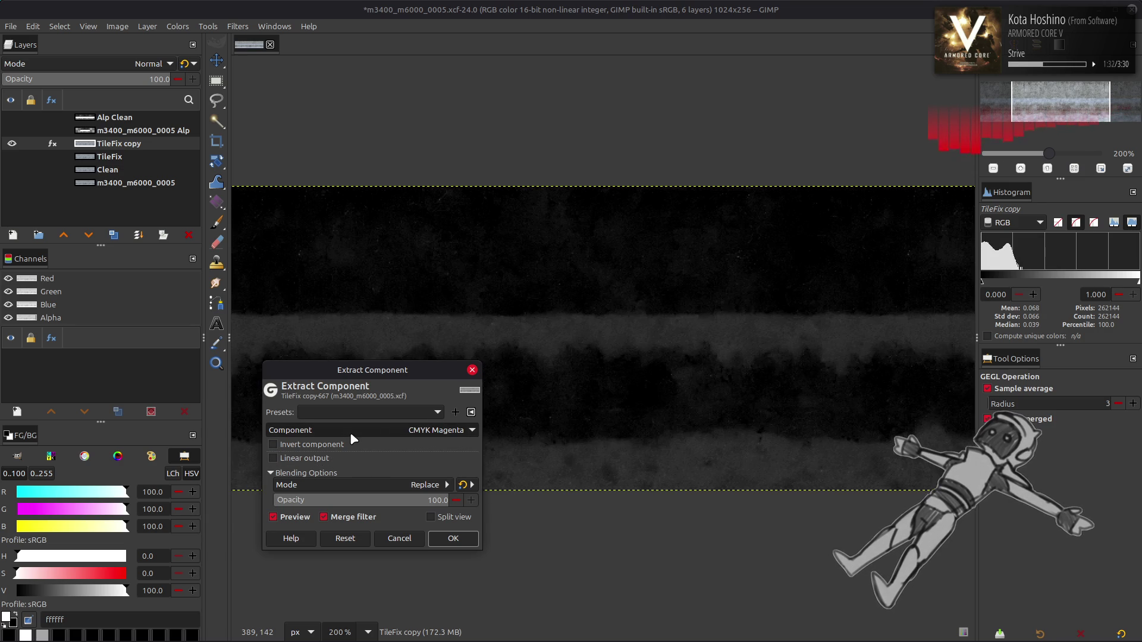
scroll(350, 432, up, 1)
click(333, 447)
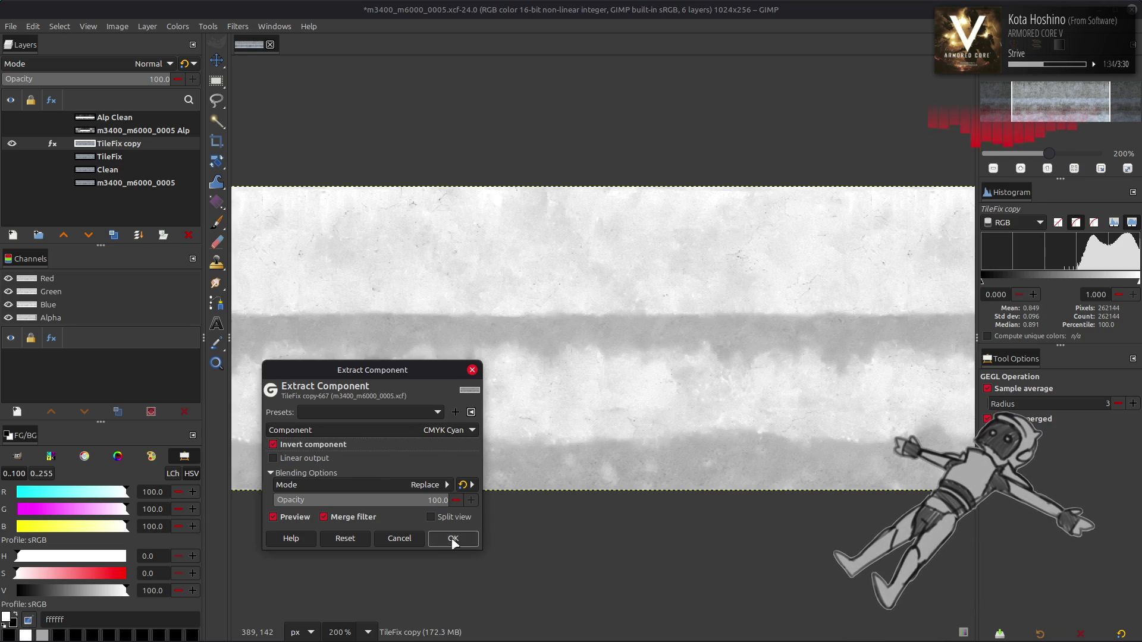